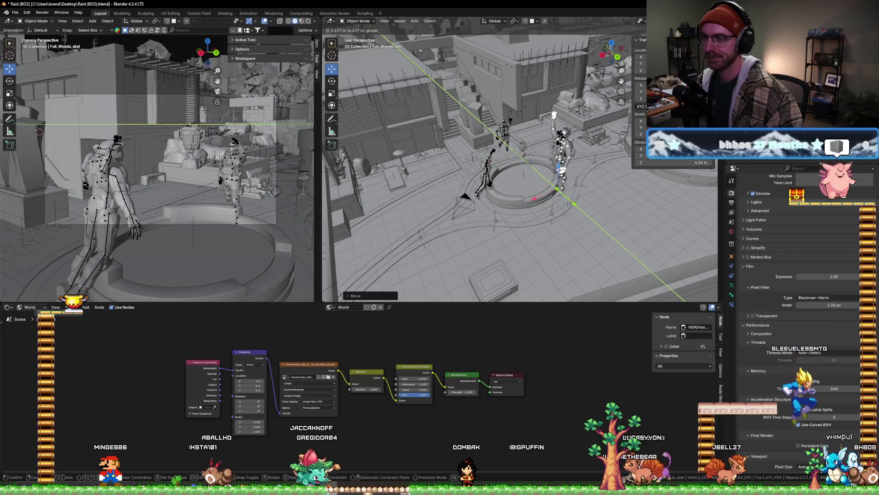
# - Drop the mannequin beside the circular platform and scale it to 0.01 on X, Y and Z
pyautogui.click(552, 196)
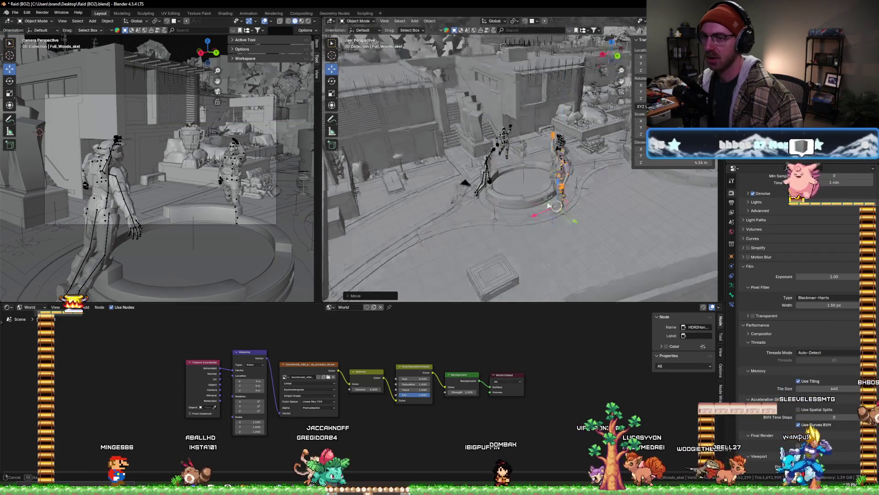
pyautogui.moveTo(552, 196); pyautogui.dragTo(540, 174, button='middle')
pyautogui.moveTo(640, 120); pyautogui.dragTo(640, 134)
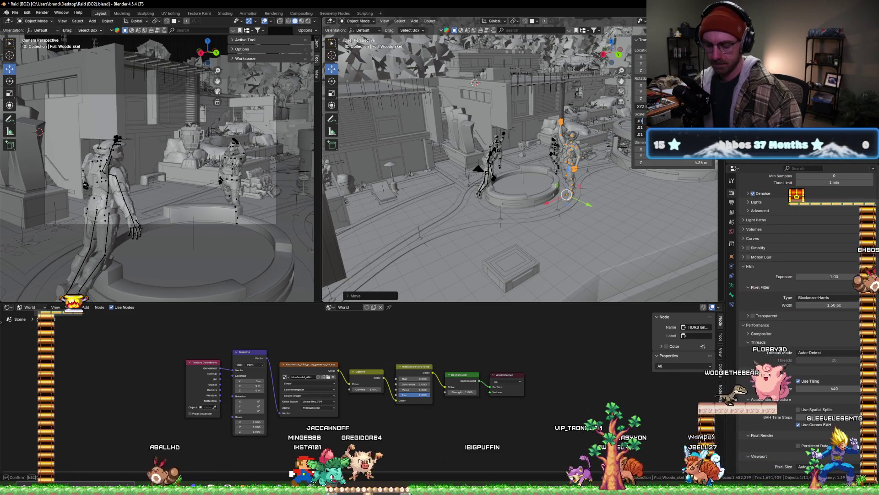
pyautogui.press('Return')
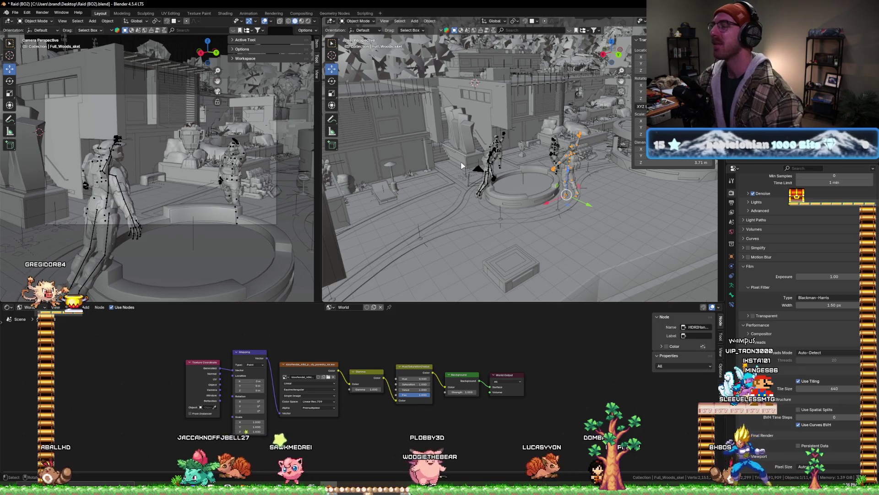
pyautogui.scroll(3, 576, 186)
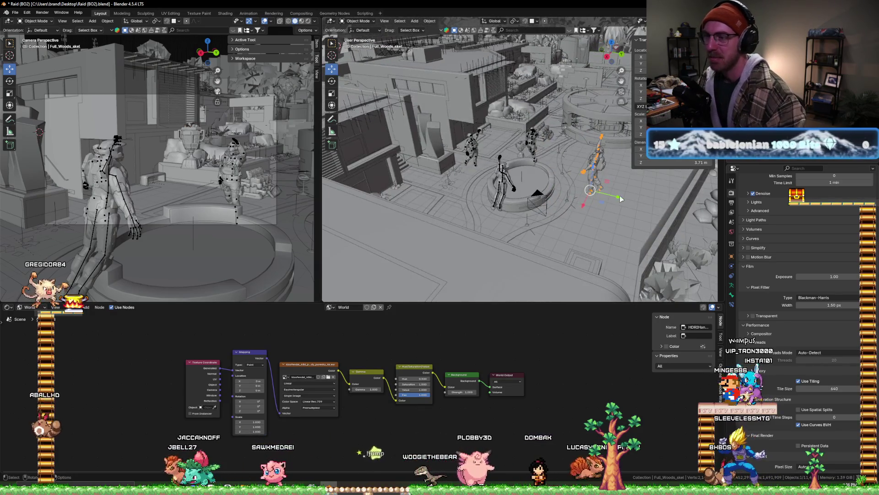
pyautogui.scroll(3, 591, 188)
pyautogui.press('g')
pyautogui.press('y')
pyautogui.rightClick(575, 207)
pyautogui.moveTo(575, 207); pyautogui.dragTo(495, 200, button='middle')
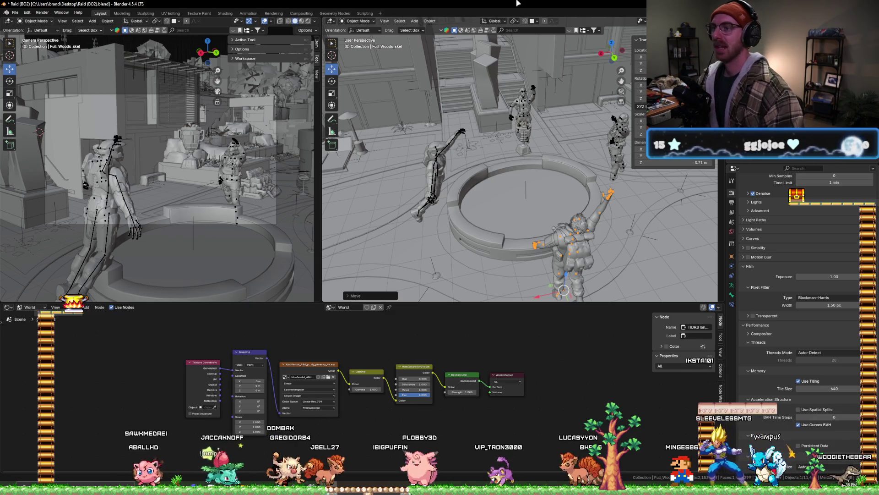
pyautogui.moveTo(515, 167)
pyautogui.mouseDown(button='middle')
pyautogui.moveTo(527, 166)
pyautogui.moveTo(471, 157)
pyautogui.mouseUp(button='middle')
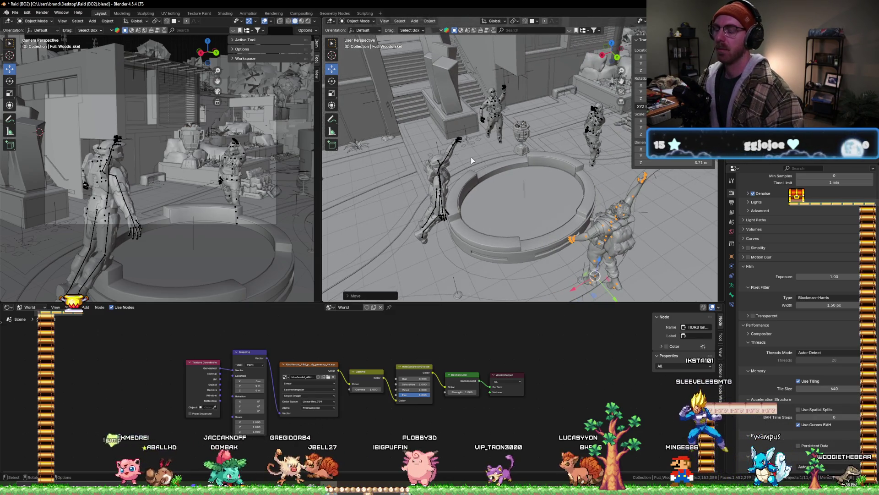
pyautogui.moveTo(530, 214); pyautogui.dragTo(514, 145, button='middle')
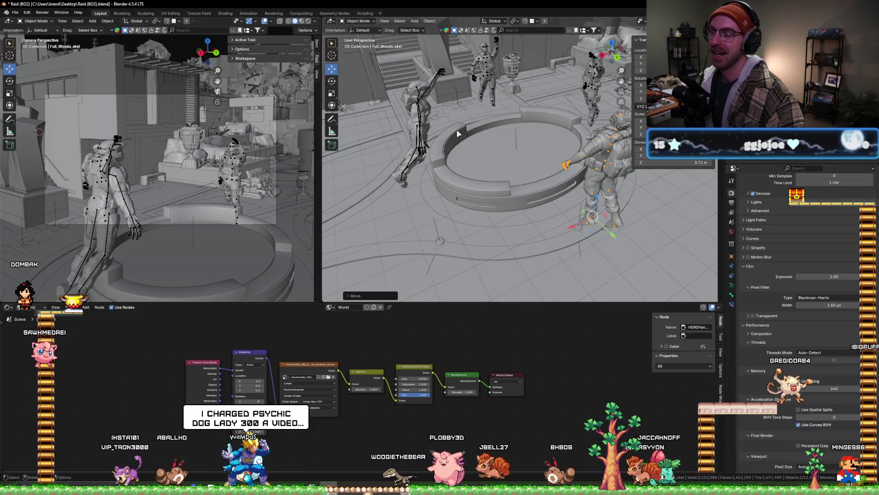
pyautogui.moveTo(458, 133)
pyautogui.mouseDown(button='middle')
pyautogui.moveTo(498, 136)
pyautogui.moveTo(506, 121)
pyautogui.moveTo(469, 120)
pyautogui.moveTo(487, 123)
pyautogui.mouseUp(button='middle')
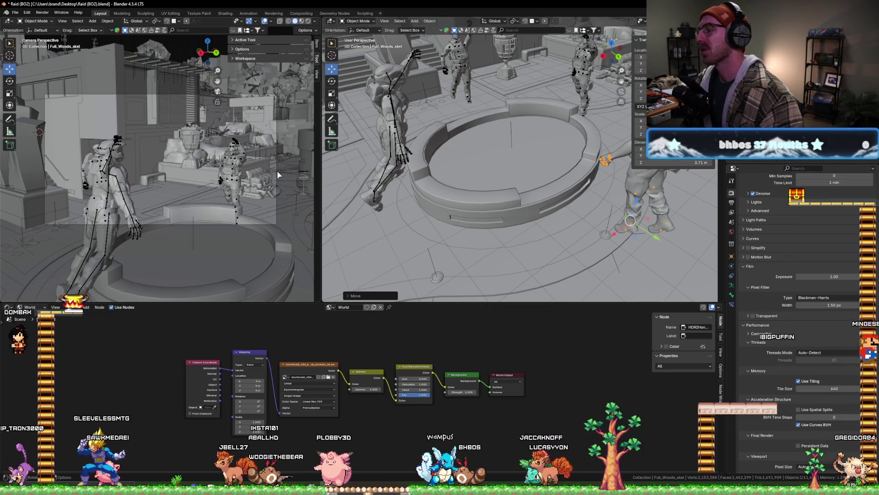
pyautogui.moveTo(489, 193); pyautogui.dragTo(516, 193, button='middle')
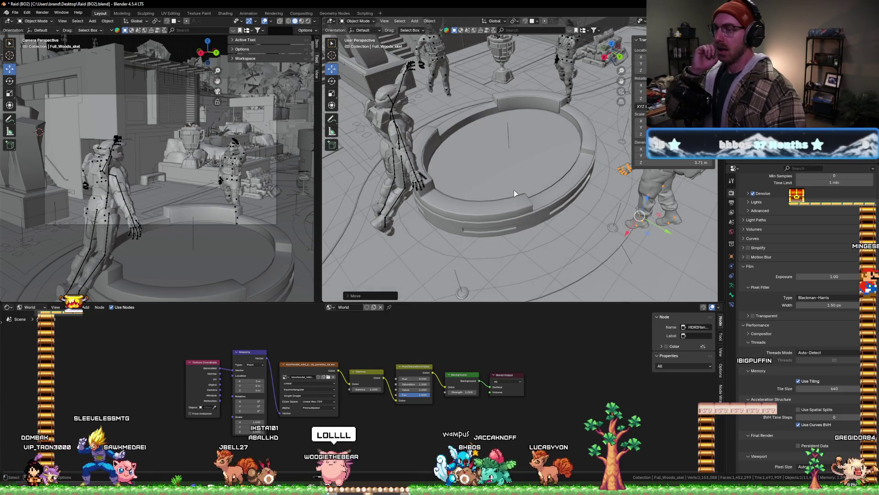
pyautogui.scroll(-2, 503, 181)
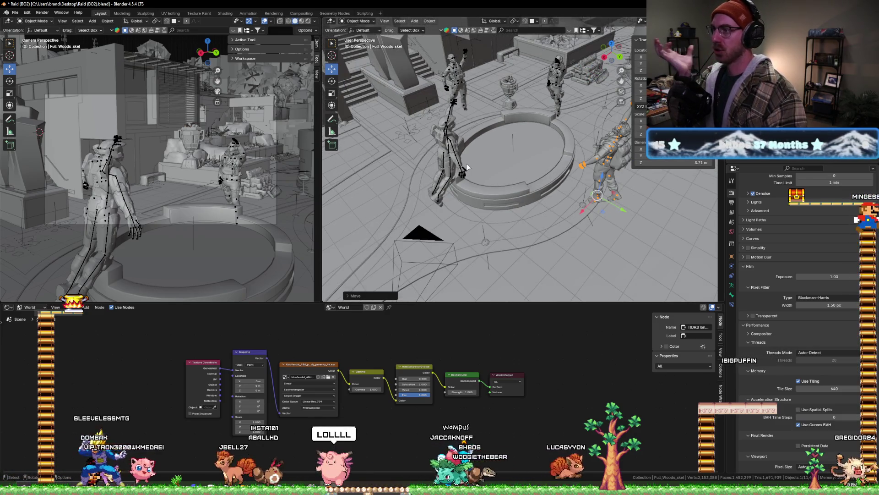
pyautogui.moveTo(554, 137); pyautogui.dragTo(540, 139, button='middle')
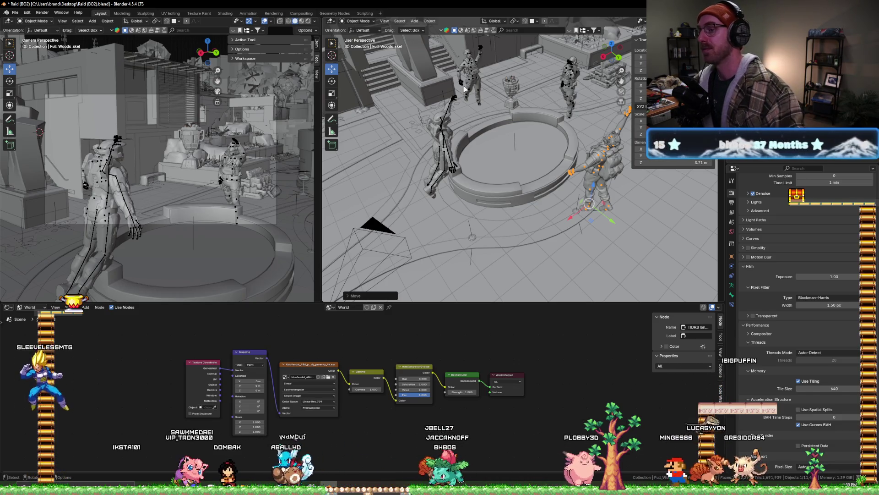
pyautogui.scroll(4, 464, 88)
# - Orbit around the ring, give the node editor more height, and select the FULL_Ghost_skel armature
pyautogui.moveTo(491, 68)
pyautogui.mouseDown(button='middle')
pyautogui.moveTo(506, 94)
pyautogui.moveTo(500, 41)
pyautogui.moveTo(493, 48)
pyautogui.mouseUp(button='middle')
pyautogui.scroll(-5, 506, 94)
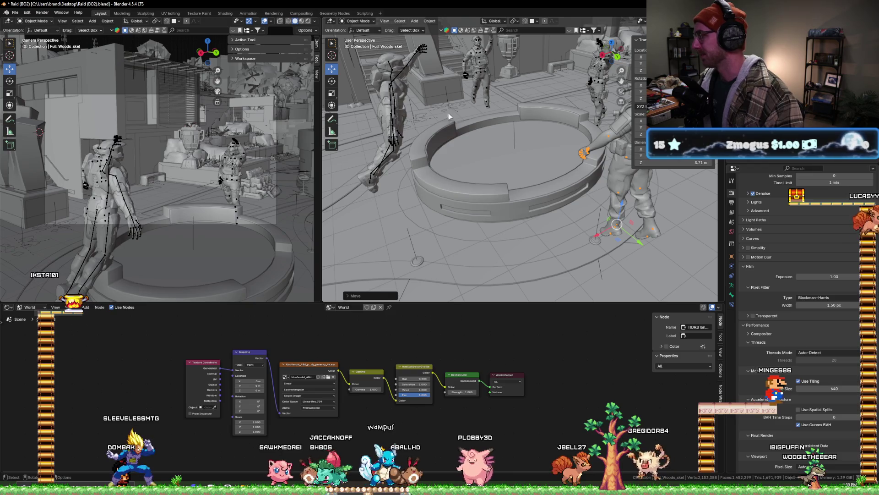
pyautogui.moveTo(517, 128); pyautogui.dragTo(348, 116, button='middle')
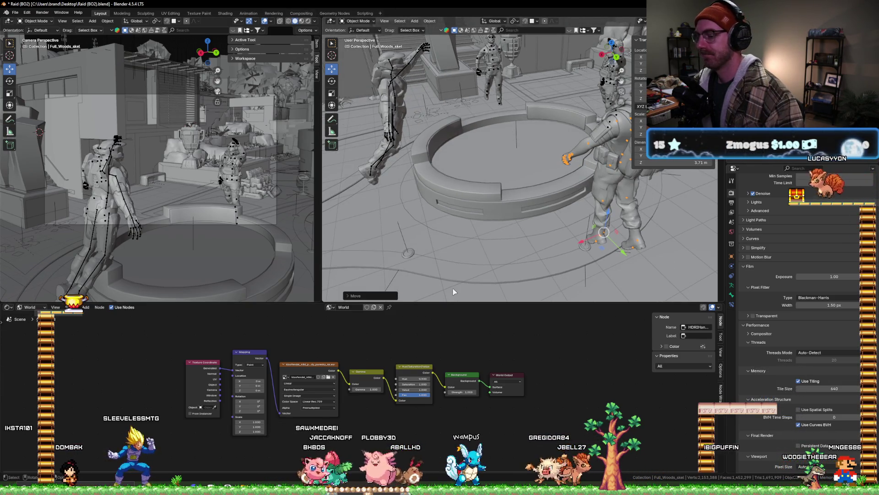
pyautogui.moveTo(456, 303); pyautogui.dragTo(456, 291)
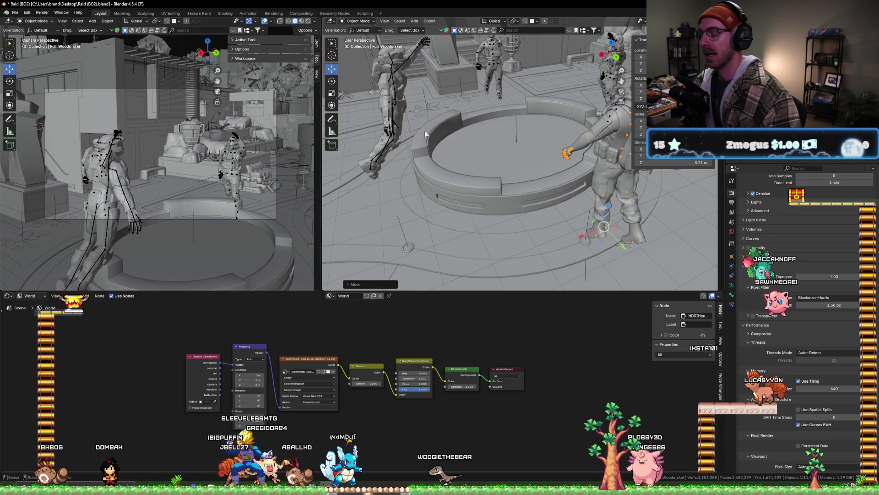
pyautogui.click(559, 92)
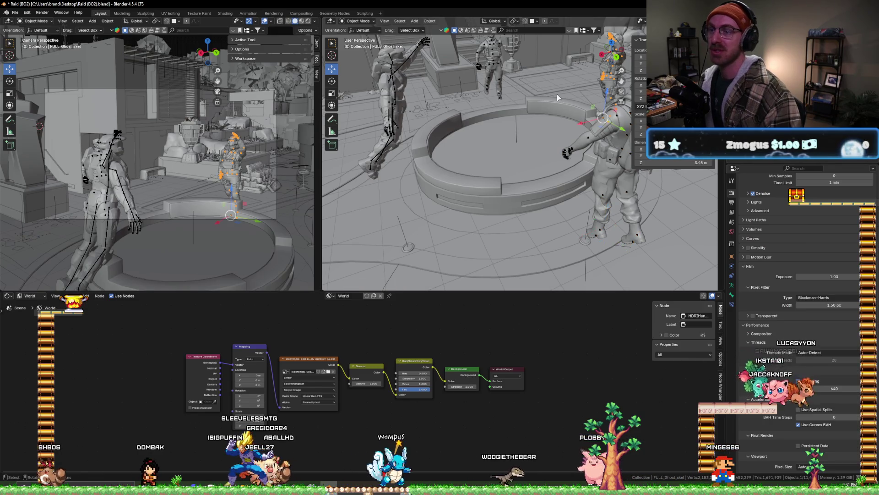
# - Frame the ghost skeleton, zoom toward the fountain trophy, then switch to the Paint notes
pyautogui.press('KP_Decimal')
pyautogui.scroll(-3, 497, 94)
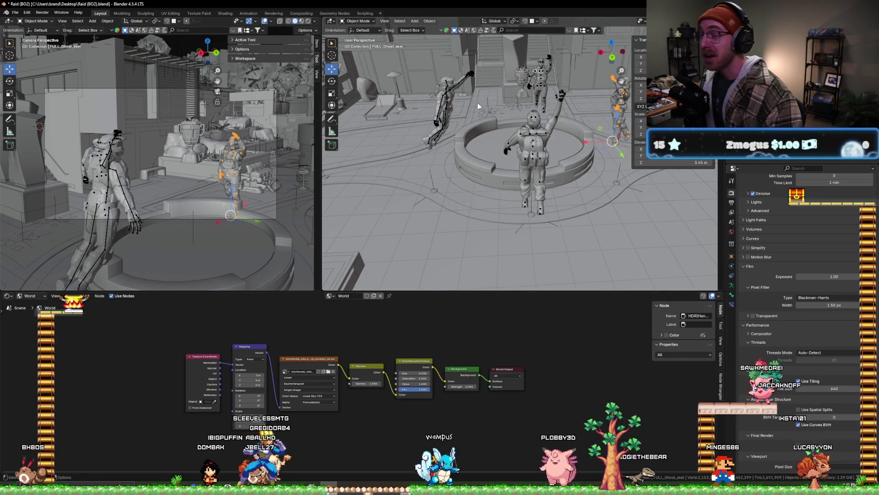
pyautogui.scroll(5, 535, 153)
pyautogui.scroll(2, 517, 151)
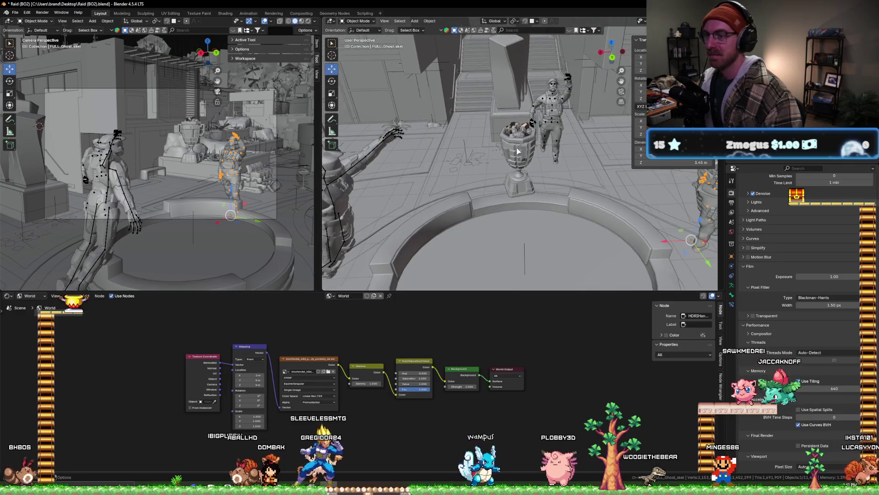
pyautogui.moveTo(464, 160); pyautogui.dragTo(463, 155, button='middle')
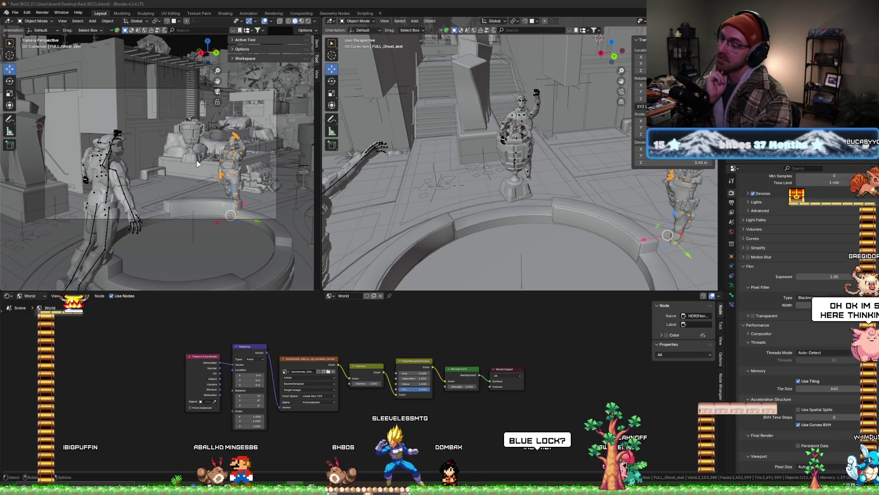
pyautogui.hotkey('alt', 'Tab')
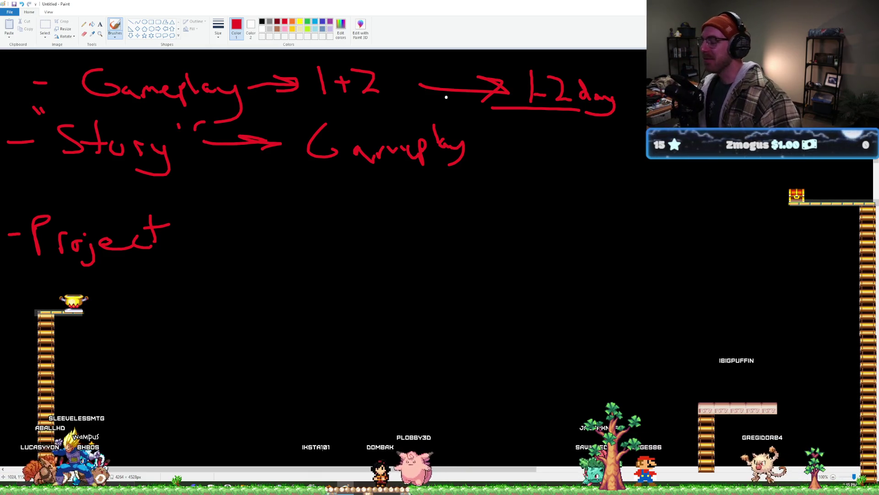
# - Switch from Paint back to the Blender Raid scene
pyautogui.hotkey('alt', 'Tab')
# - Zoom out and orbit up for a high overview of the courtyard and its mannequins
pyautogui.scroll(-5, 444, 169)
pyautogui.moveTo(444, 168)
pyautogui.mouseDown(button='middle')
pyautogui.moveTo(457, 186)
pyautogui.moveTo(440, 134)
pyautogui.mouseUp(button='middle')
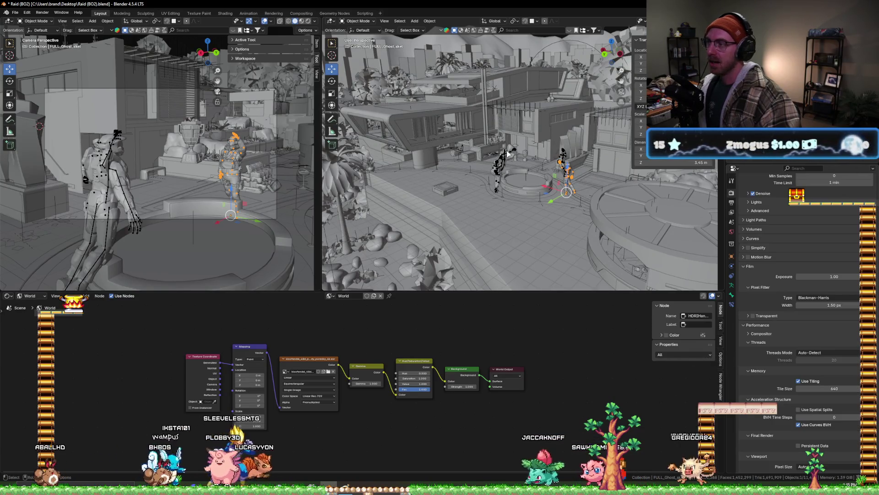
pyautogui.scroll(8, 506, 177)
# - Orbit toward the stairs and tree, then bring up Paint with its recent-files list
pyautogui.moveTo(447, 240); pyautogui.dragTo(399, 252, button='middle')
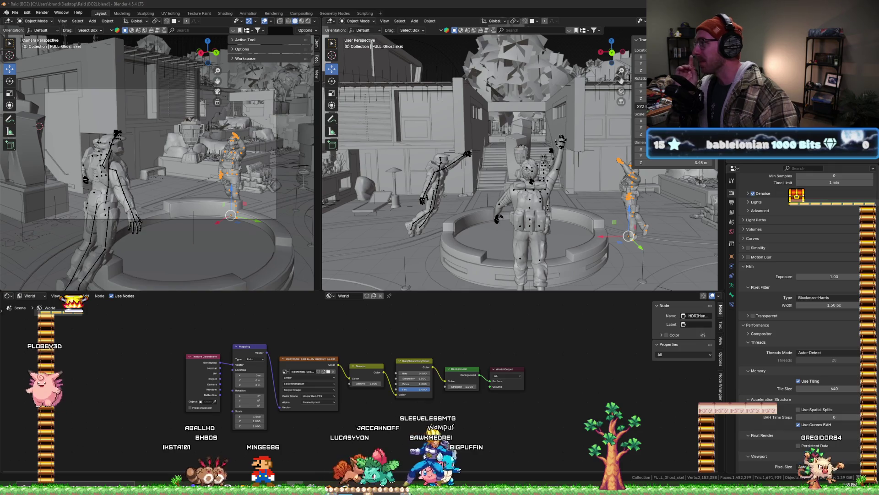
pyautogui.click(346, 490)
pyautogui.rightClick(346, 490)
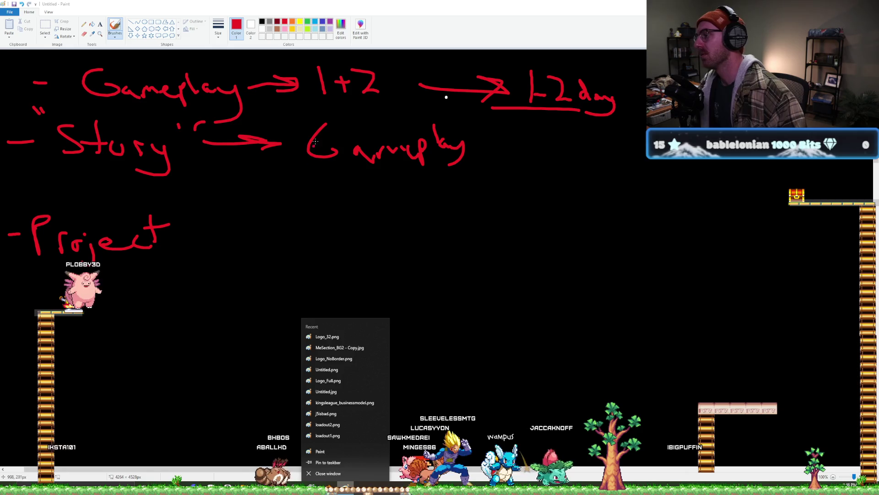
# - Close the recent-files list and handwrite a red arrow and '3–10' after 'scripting'
pyautogui.click(306, 15)
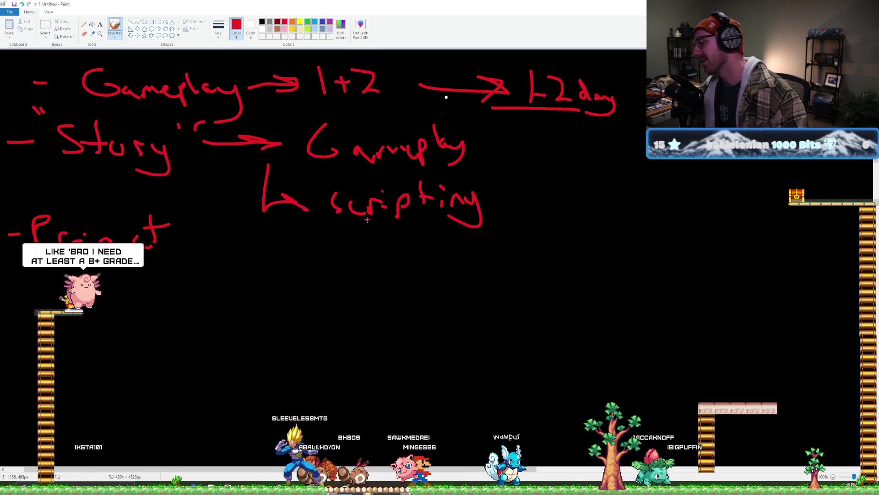
pyautogui.moveTo(497, 203)
pyautogui.mouseDown()
pyautogui.moveTo(526, 202)
pyautogui.moveTo(515, 211)
pyautogui.mouseUp()
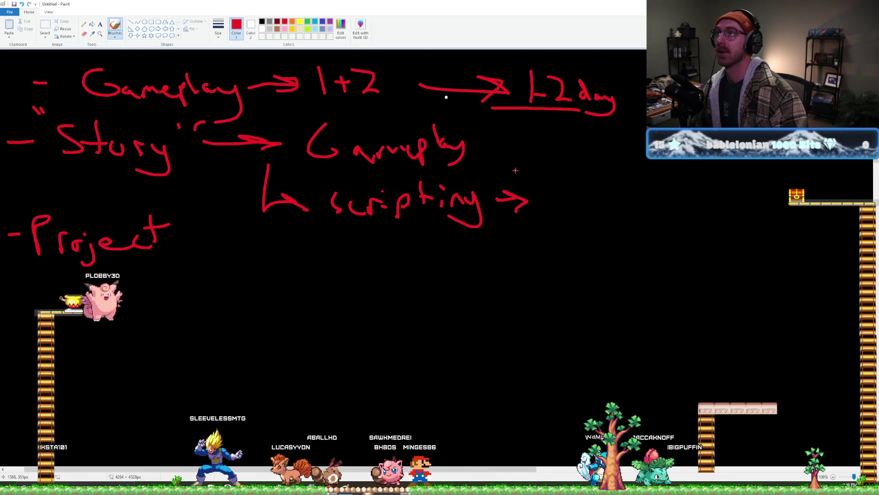
pyautogui.moveTo(512, 172); pyautogui.dragTo(526, 178)
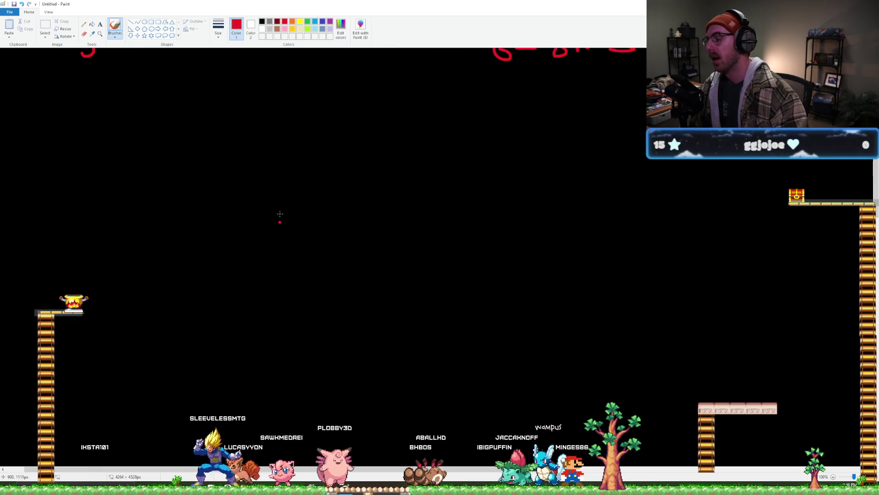
pyautogui.moveTo(349, 298)
pyautogui.mouseDown()
pyautogui.moveTo(364, 334)
pyautogui.moveTo(445, 321)
pyautogui.mouseUp()
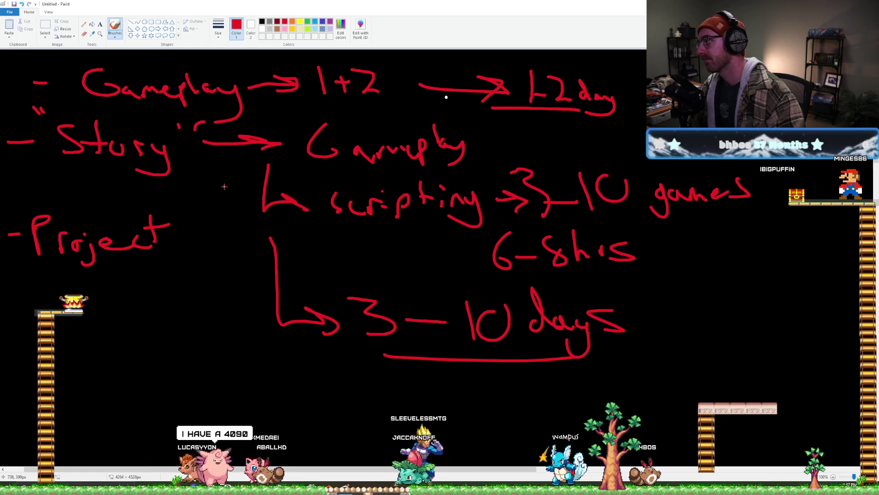
pyautogui.scroll(-3, 281, 172)
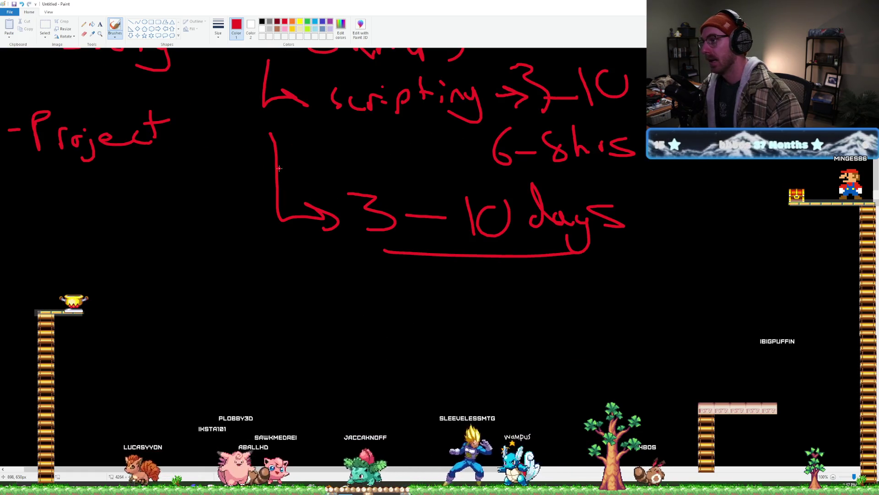
# - Scroll around the Paint canvas to review the notes near the Project entry
pyautogui.keyDown('shift'); pyautogui.hscroll(-2, 257, 156); pyautogui.keyUp('shift')
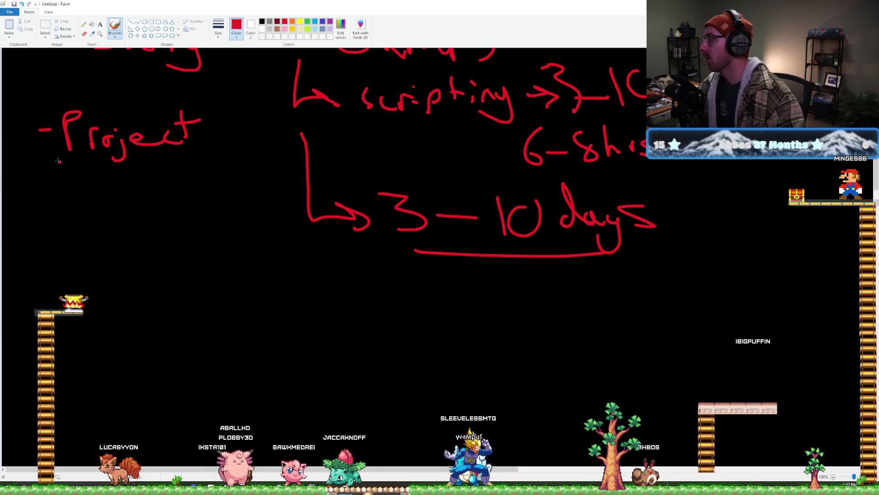
pyautogui.scroll(3, 249, 146)
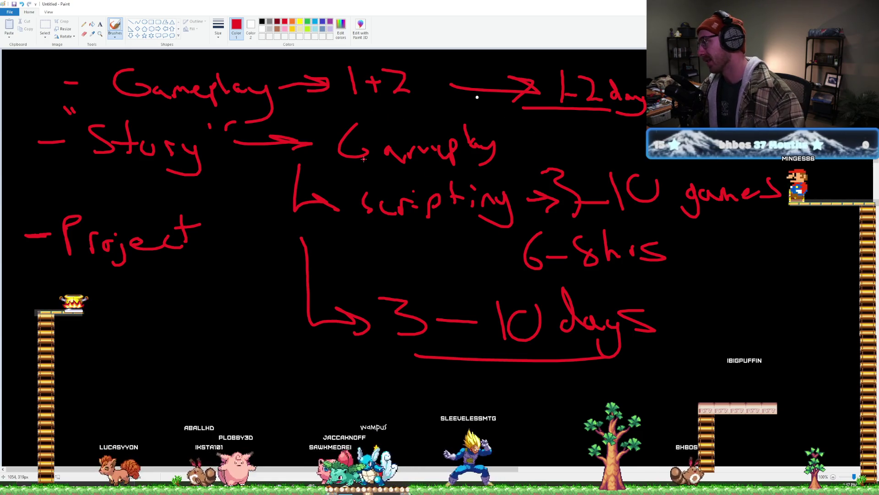
pyautogui.scroll(-3, 364, 158)
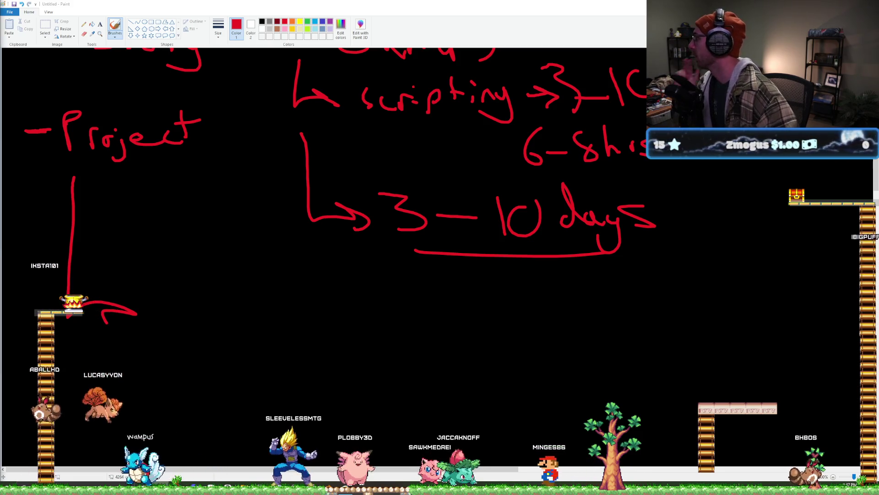
# - In Chrome, sort the channel's videos by Popular then Latest and open 'BOT to PRO in 30 Days'
pyautogui.hotkey('alt', 'Tab')
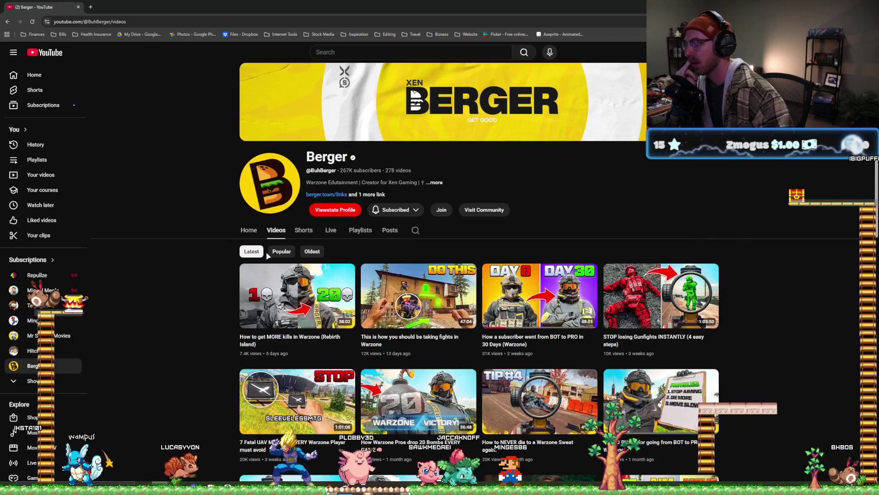
pyautogui.click(280, 252)
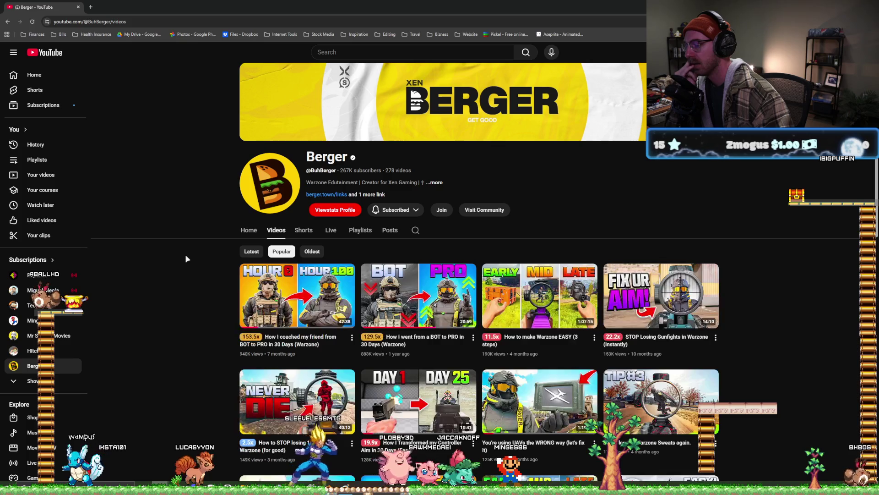
pyautogui.click(251, 252)
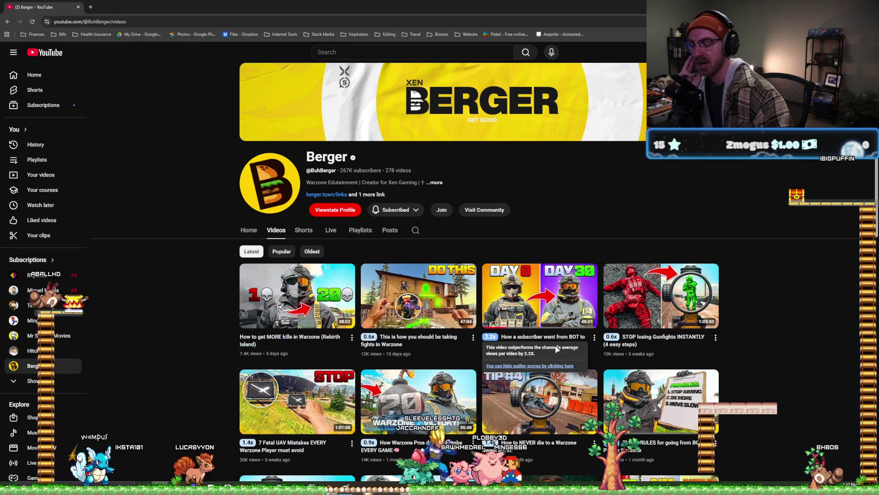
pyautogui.click(579, 315)
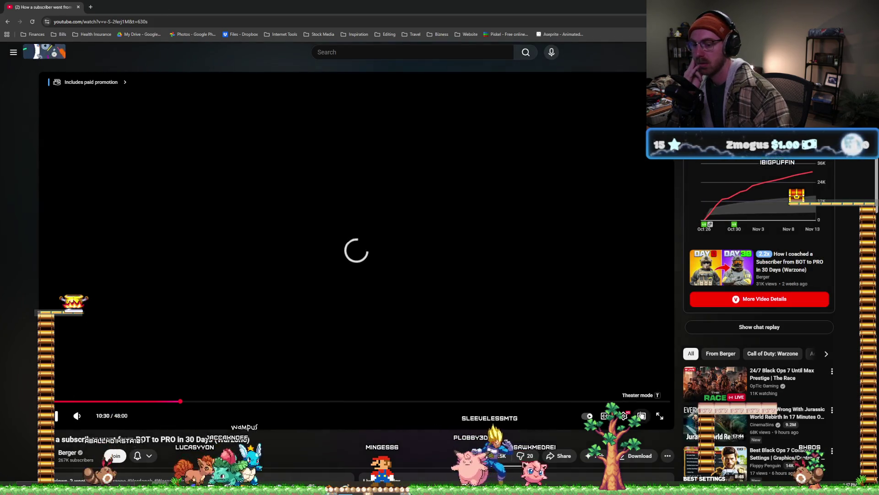
# - Seek the video forward past 10:30 to the Day 3 chapter
pyautogui.moveTo(239, 400); pyautogui.dragTo(224, 400)
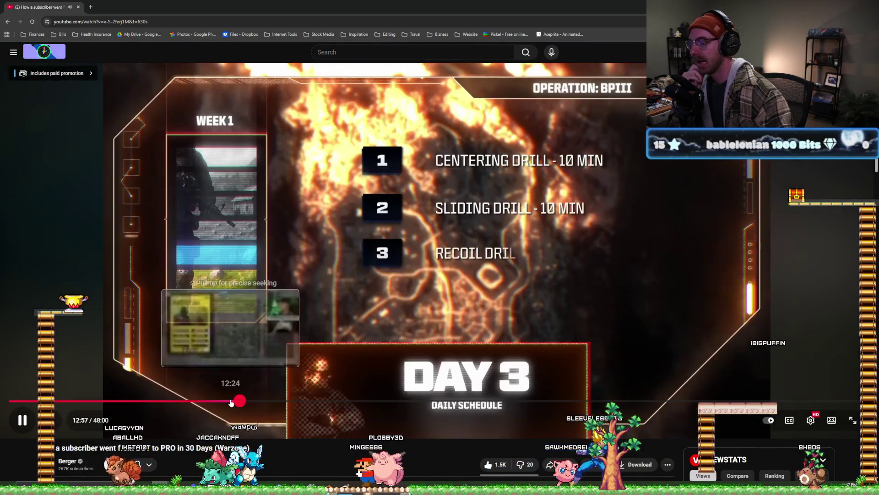
pyautogui.rightClick(232, 401)
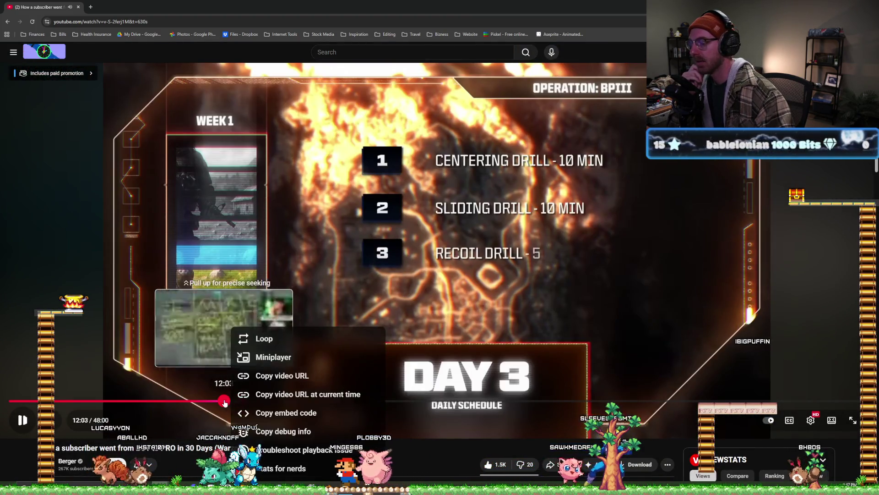
pyautogui.click(306, 404)
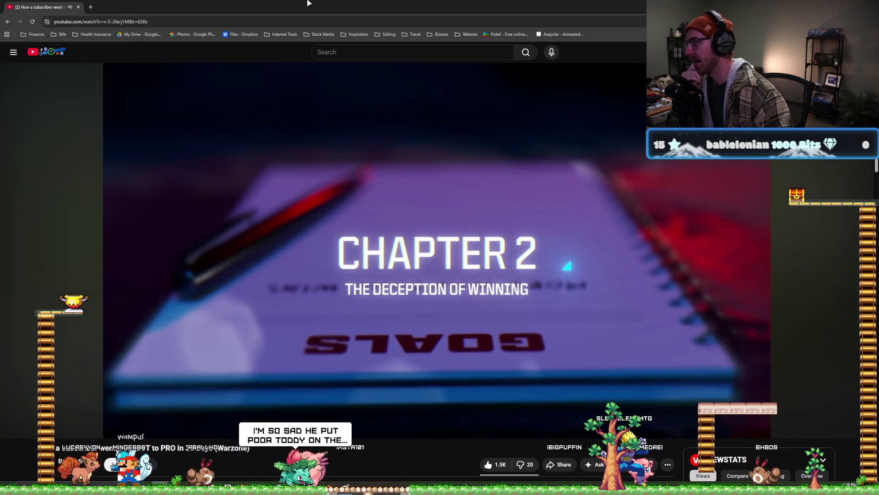
# - Restore and enlarge the browser window, pause at 17:56, then return to Paint
pyautogui.press('super+Down')
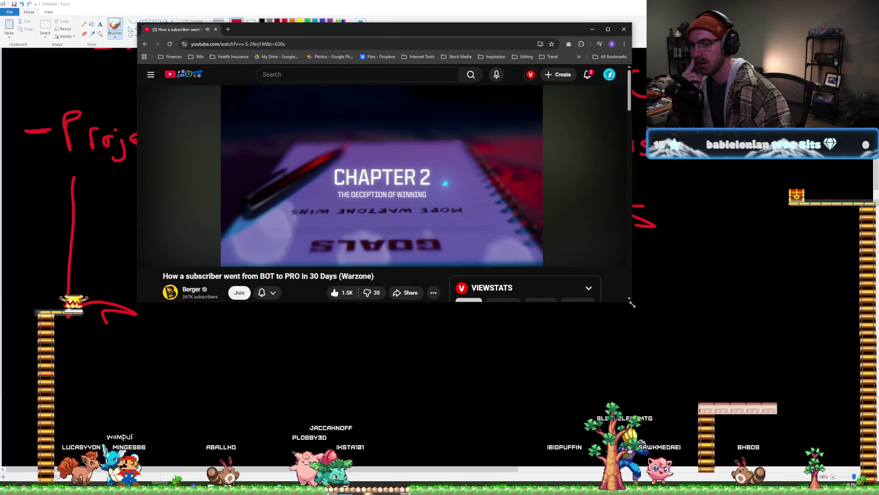
pyautogui.moveTo(632, 301); pyautogui.dragTo(714, 397)
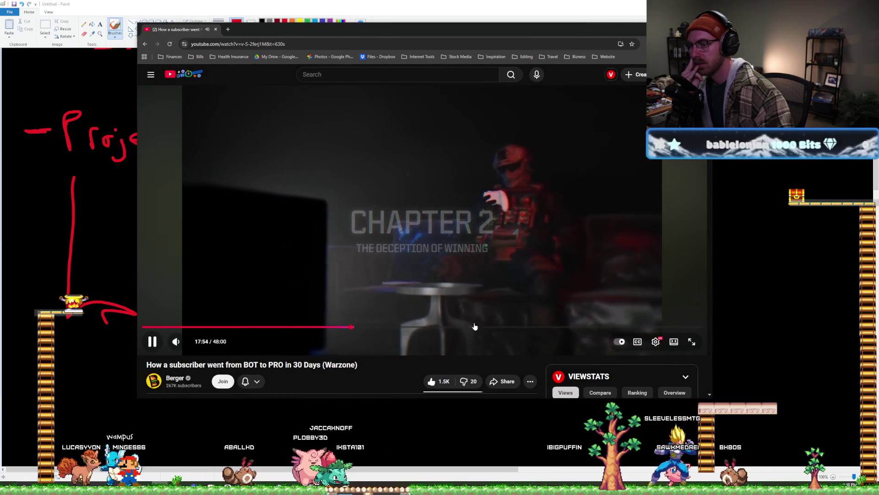
pyautogui.click(443, 202)
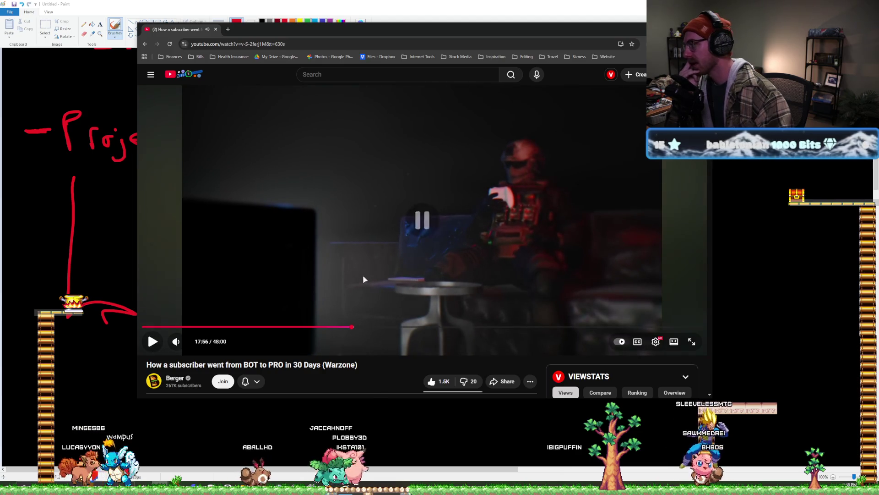
pyautogui.rightClick(354, 270)
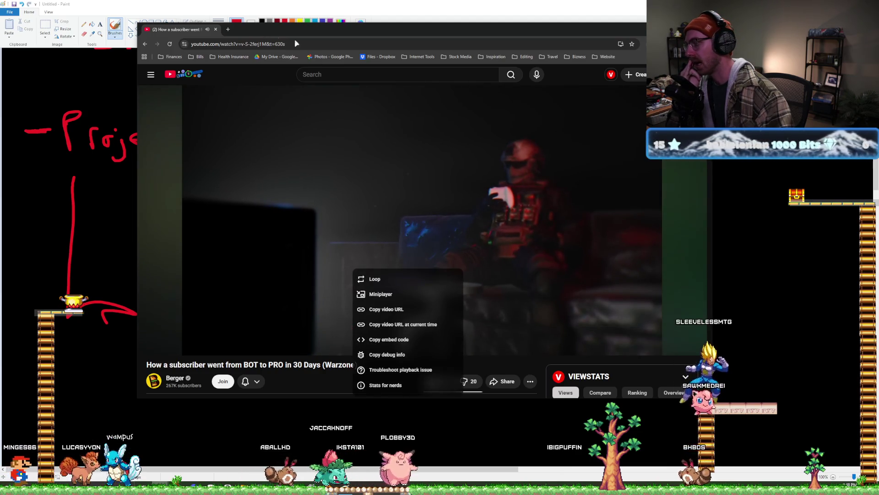
pyautogui.click(566, 81)
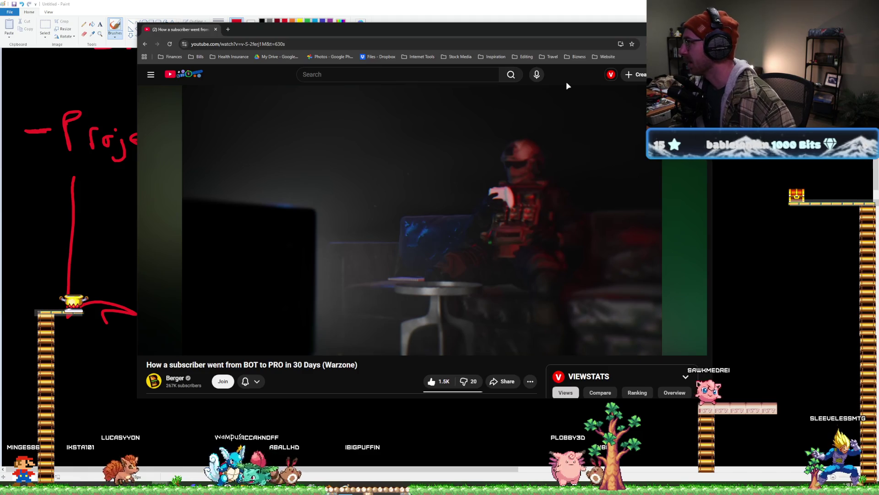
pyautogui.hotkey('alt', 'Tab')
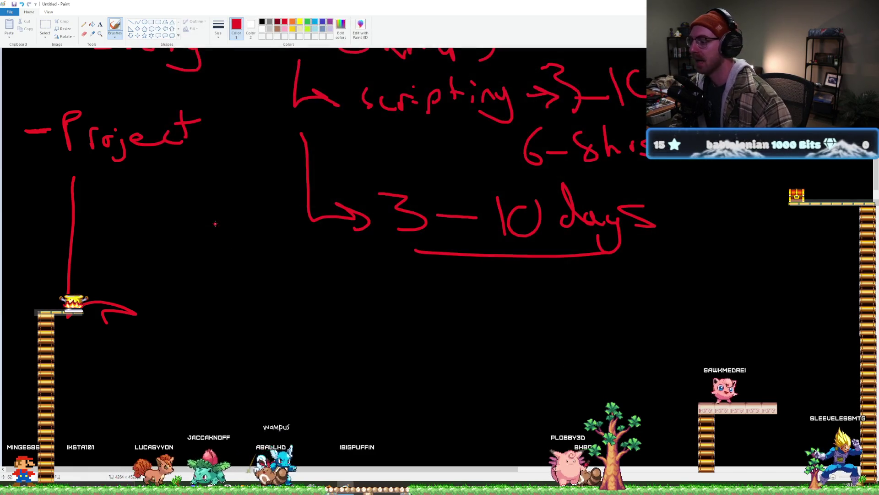
# - Handwrite '1 month' in red at the Project arrow's tip and underline it
pyautogui.moveTo(193, 322); pyautogui.dragTo(251, 322)
pyautogui.moveTo(253, 293)
pyautogui.mouseDown()
pyautogui.moveTo(254, 324)
pyautogui.moveTo(284, 323)
pyautogui.mouseUp()
pyautogui.moveTo(146, 338); pyautogui.dragTo(289, 333)
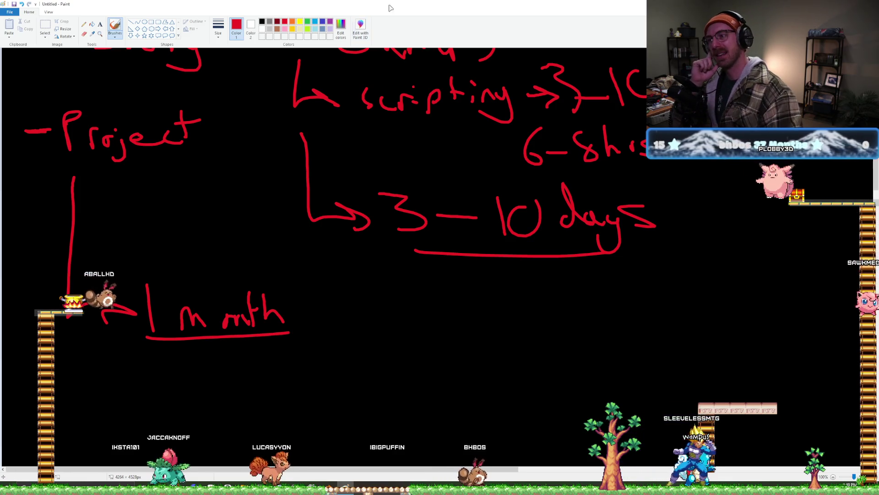
pyautogui.keyDown('ctrl'); pyautogui.scroll(-1, 360, 196); pyautogui.keyUp('ctrl')
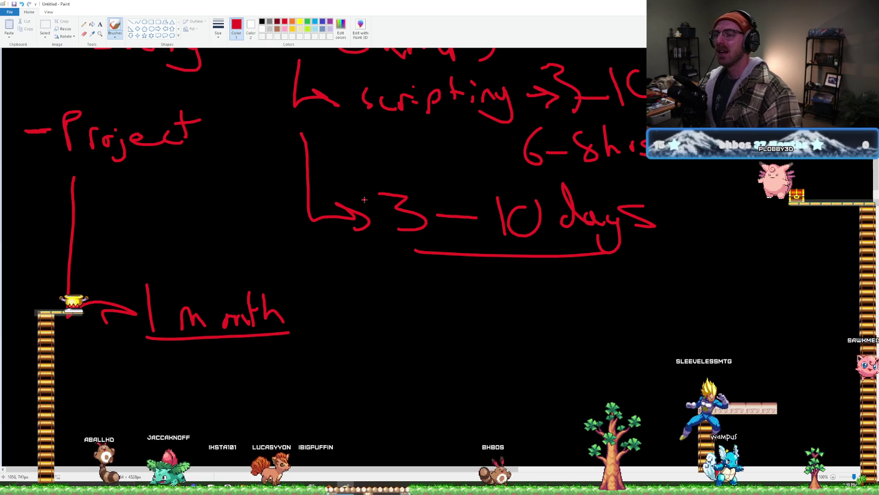
pyautogui.scroll(1, 360, 196)
pyautogui.keyDown('ctrl'); pyautogui.scroll(-1, 357, 204); pyautogui.keyUp('ctrl')
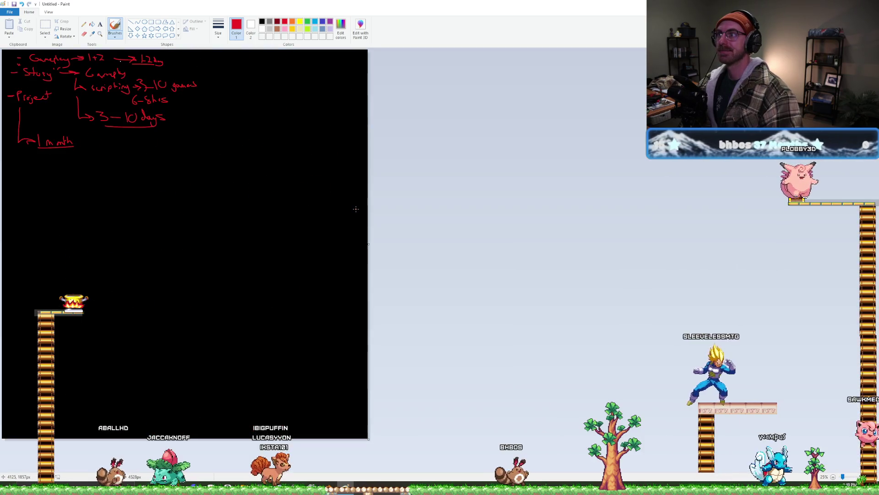
# - Switch the colour to black, then close Paint without saving the untitled drawing
pyautogui.keyDown('ctrl'); pyautogui.scroll(1, 354, 211); pyautogui.keyUp('ctrl')
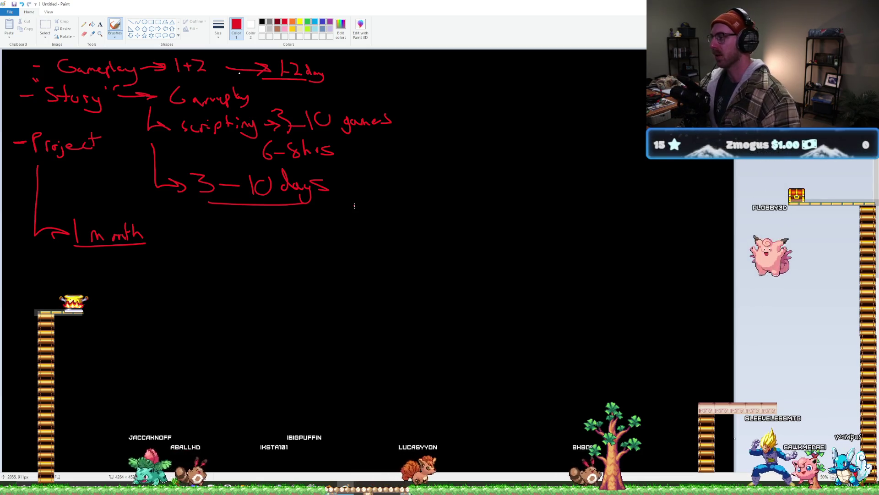
pyautogui.click(381, 143)
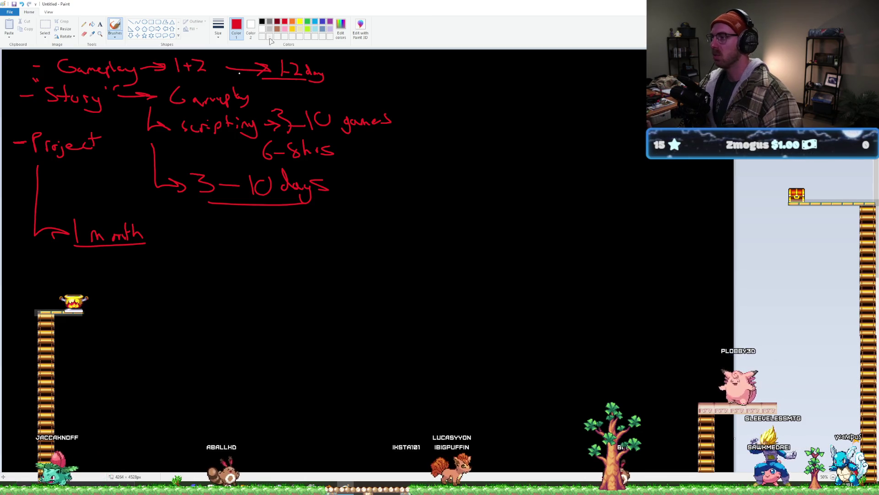
pyautogui.click(262, 21)
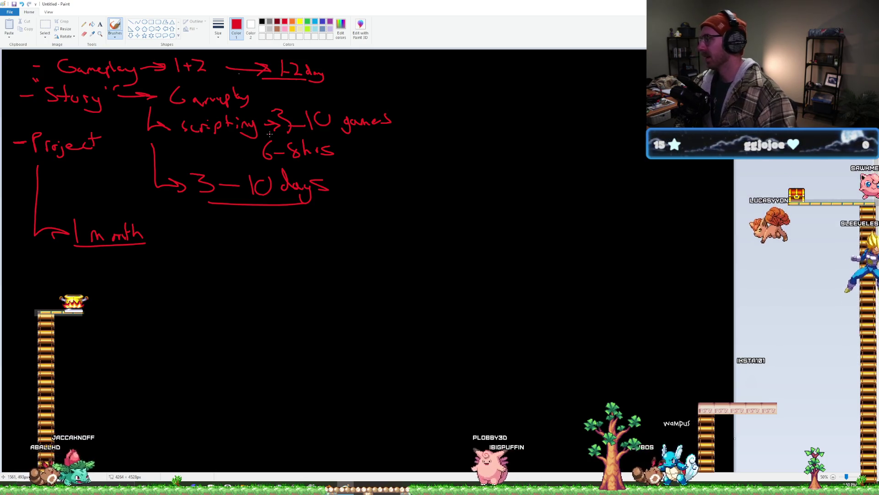
pyautogui.hotkey('alt', 'F4')
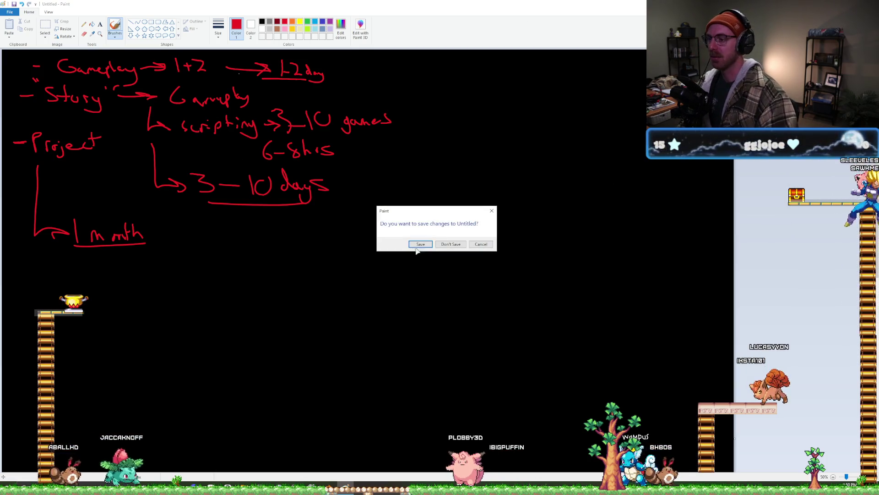
pyautogui.click(450, 243)
pyautogui.moveTo(526, 187); pyautogui.dragTo(518, 183, button='middle')
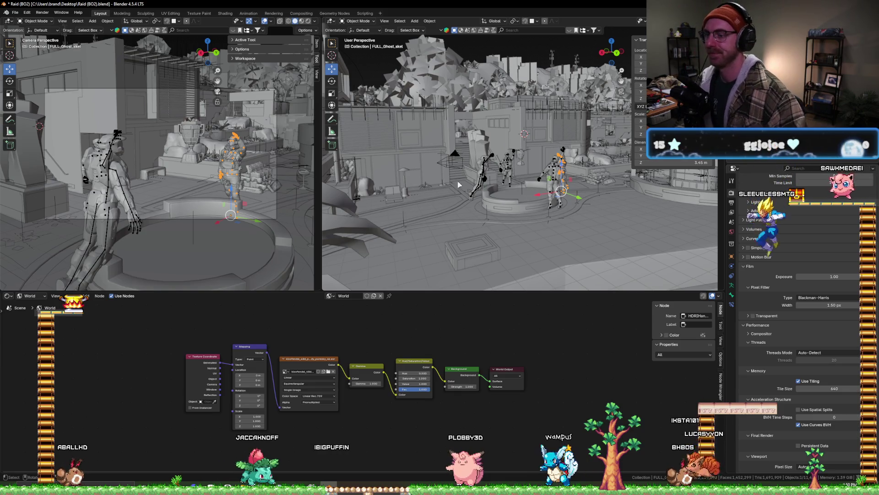
pyautogui.click(487, 164)
pyautogui.scroll(3, 514, 170)
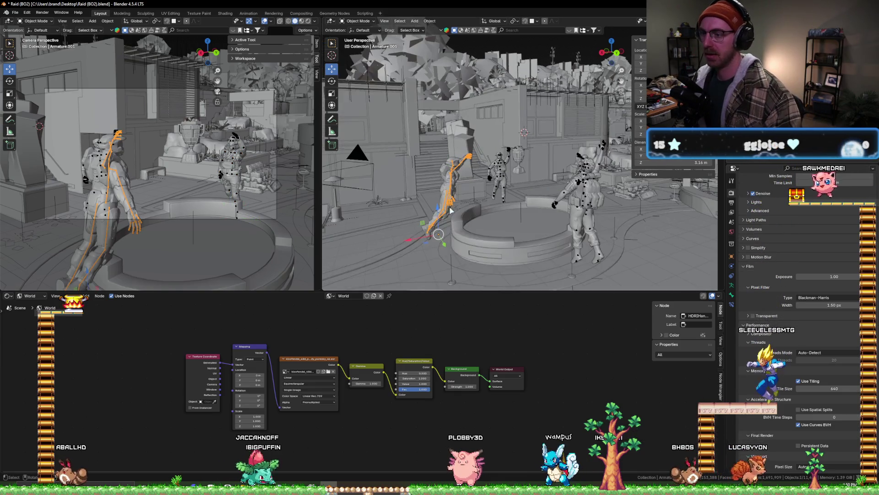
pyautogui.moveTo(438, 240); pyautogui.dragTo(444, 228, button='middle')
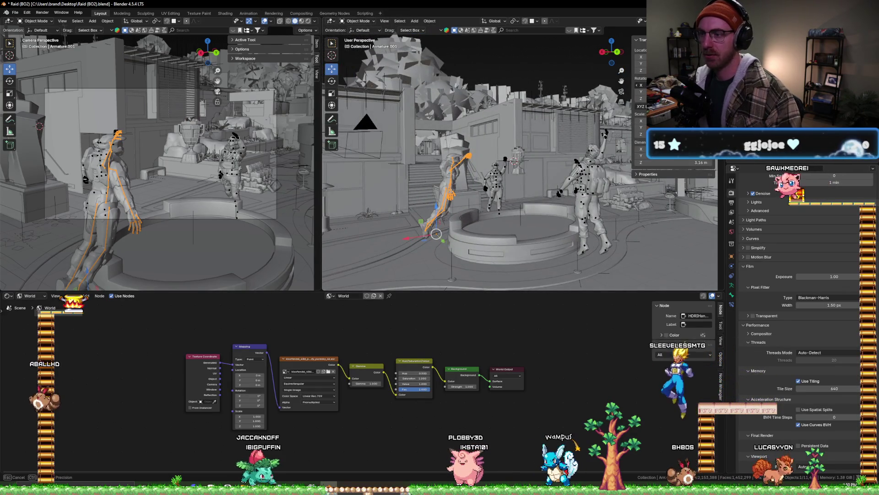
pyautogui.press('r')
pyautogui.click(581, 210)
pyautogui.click(580, 210)
pyautogui.keyDown('shift'); pyautogui.moveTo(580, 209); pyautogui.dragTo(552, 196, button='middle'); pyautogui.keyUp('shift')
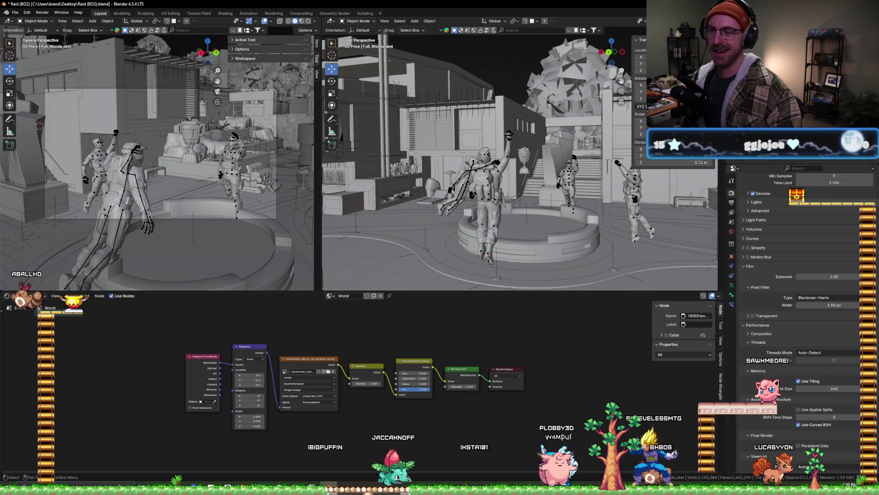
pyautogui.click(633, 197)
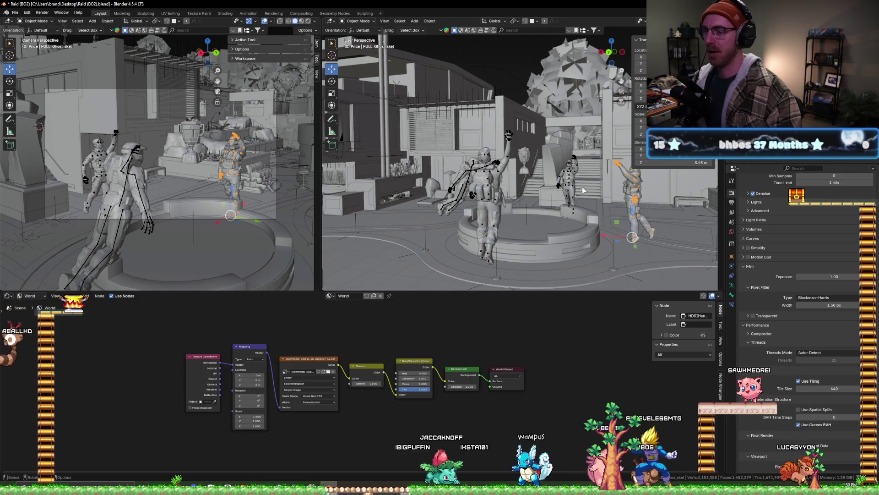
pyautogui.click(472, 176)
pyautogui.moveTo(472, 176); pyautogui.dragTo(574, 184, button='middle')
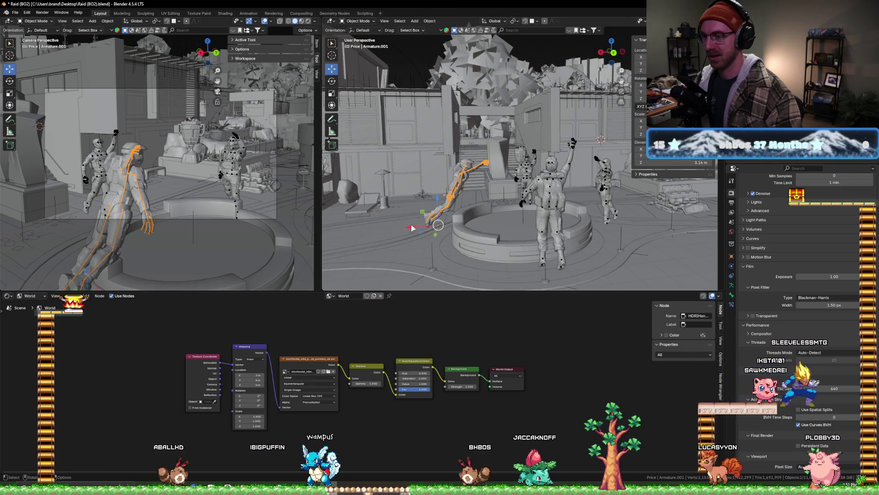
# - Shrink Armature.001 with the S key
pyautogui.keyDown('shift'); pyautogui.moveTo(412, 227); pyautogui.dragTo(616, 168, button='middle'); pyautogui.keyUp('shift')
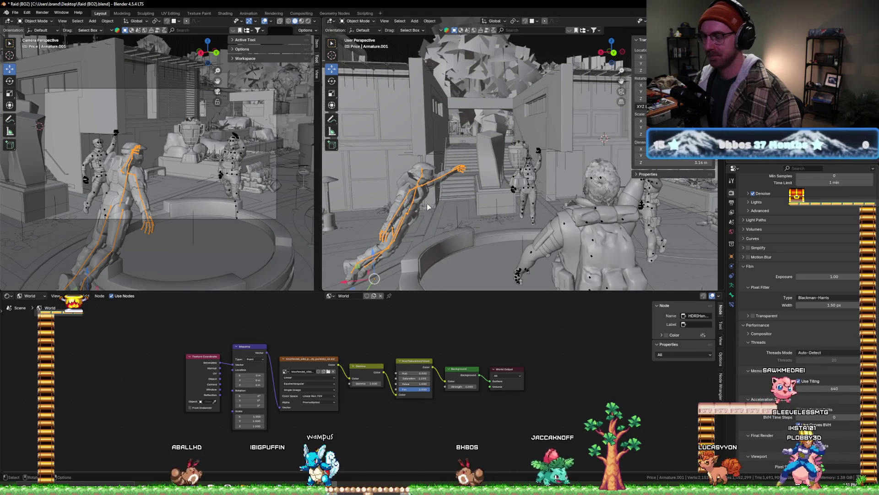
pyautogui.scroll(-3, 426, 206)
pyautogui.press('s')
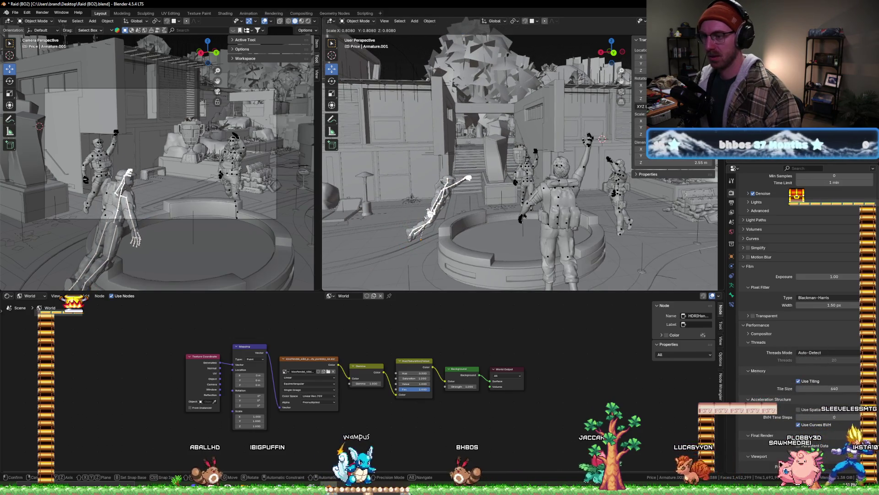
pyautogui.click(412, 215)
pyautogui.moveTo(412, 215)
pyautogui.mouseDown(button='middle')
pyautogui.moveTo(403, 209)
pyautogui.moveTo(493, 210)
pyautogui.mouseUp(button='middle')
pyautogui.scroll(-3, 415, 208)
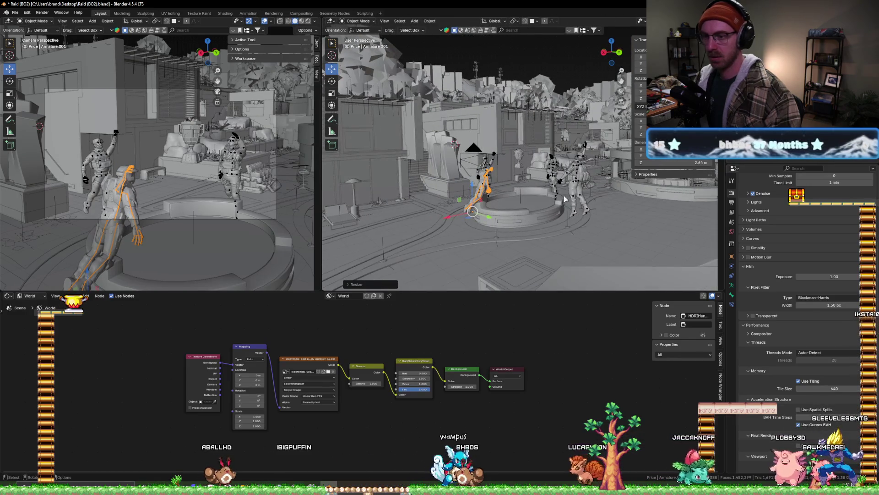
pyautogui.scroll(2, 565, 198)
# - Enter smaller X/Y/Z scale values for Full_Woods_skel, FULL_Cpt_Price_skel and FULL_Ghost_skel
pyautogui.click(607, 192)
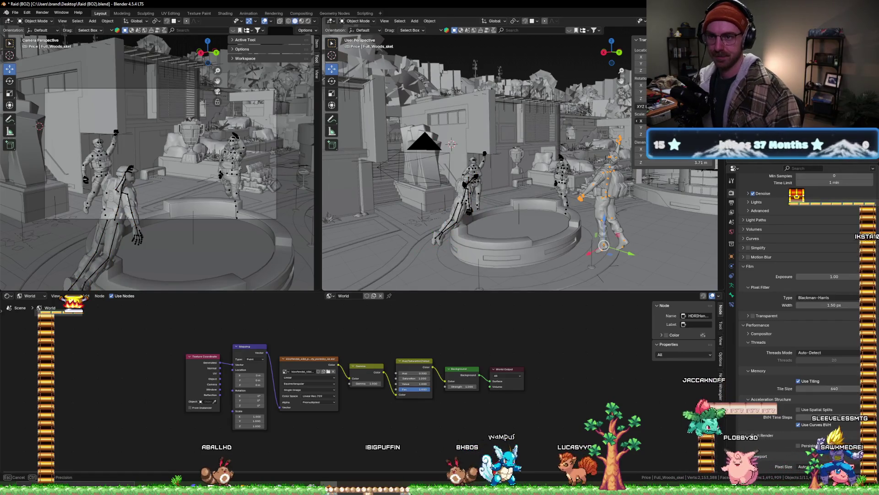
pyautogui.click(640, 120)
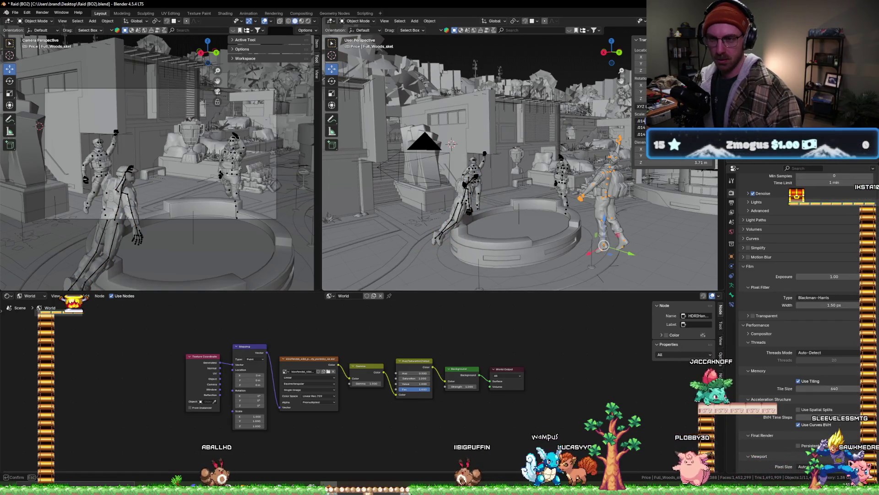
pyautogui.press('Return')
pyautogui.click(617, 156)
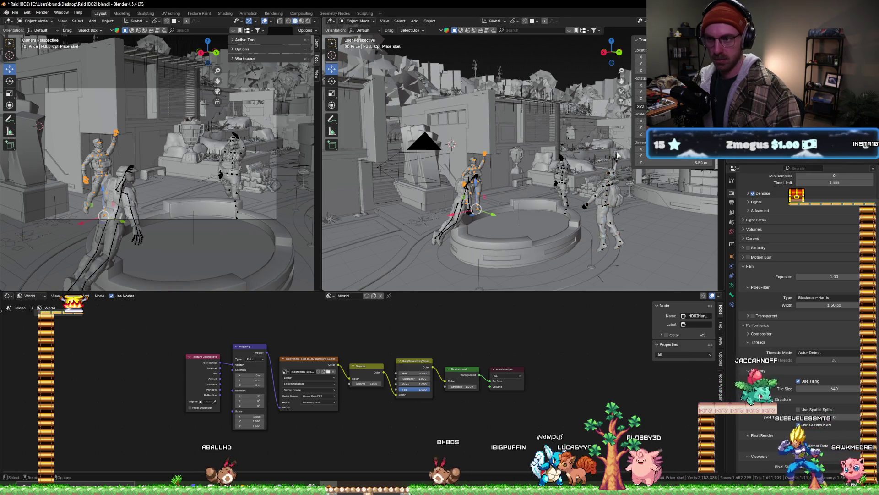
pyautogui.click(640, 121)
pyautogui.press('Return')
pyautogui.moveTo(640, 121); pyautogui.dragTo(642, 134)
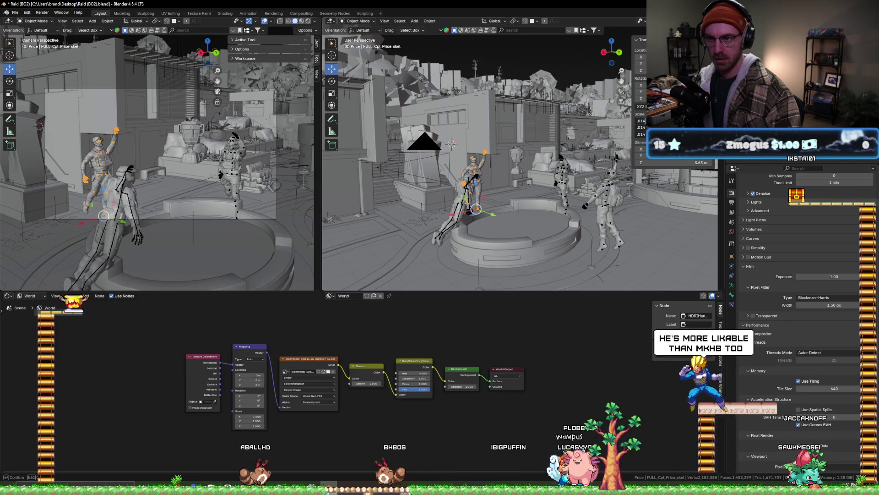
pyautogui.press('Return')
pyautogui.click(562, 183)
pyautogui.moveTo(639, 121); pyautogui.dragTo(641, 134)
pyautogui.press('Return')
# - Raise the Ghost rig slightly higher above the platform
pyautogui.moveTo(457, 174); pyautogui.dragTo(500, 185, button='middle')
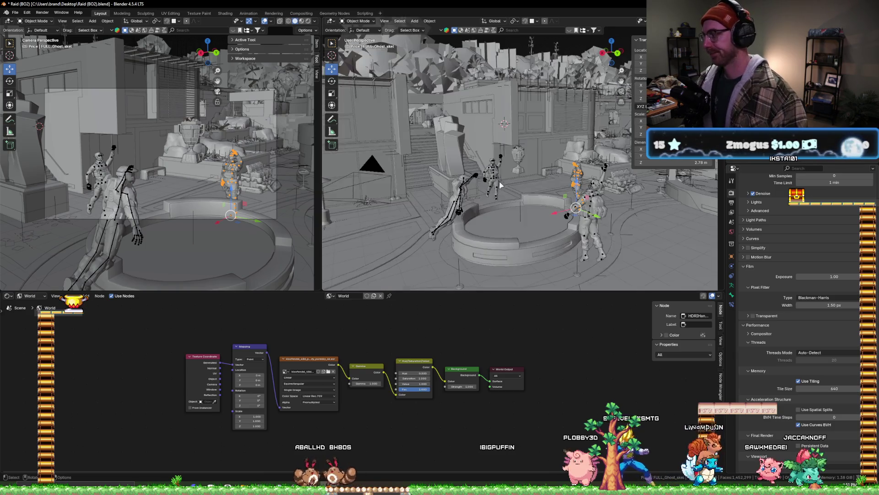
pyautogui.moveTo(453, 203)
pyautogui.mouseDown(button='middle')
pyautogui.moveTo(386, 220)
pyautogui.moveTo(402, 141)
pyautogui.moveTo(725, 222)
pyautogui.mouseUp(button='middle')
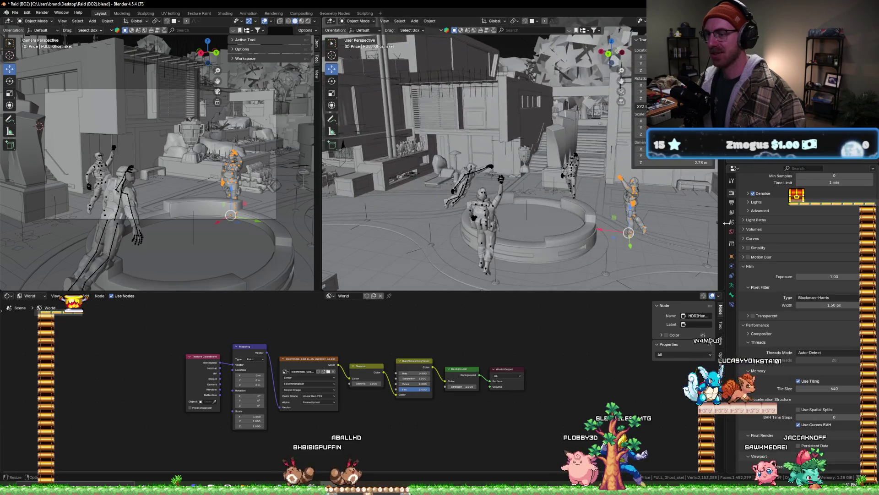
pyautogui.moveTo(629, 209); pyautogui.dragTo(630, 203)
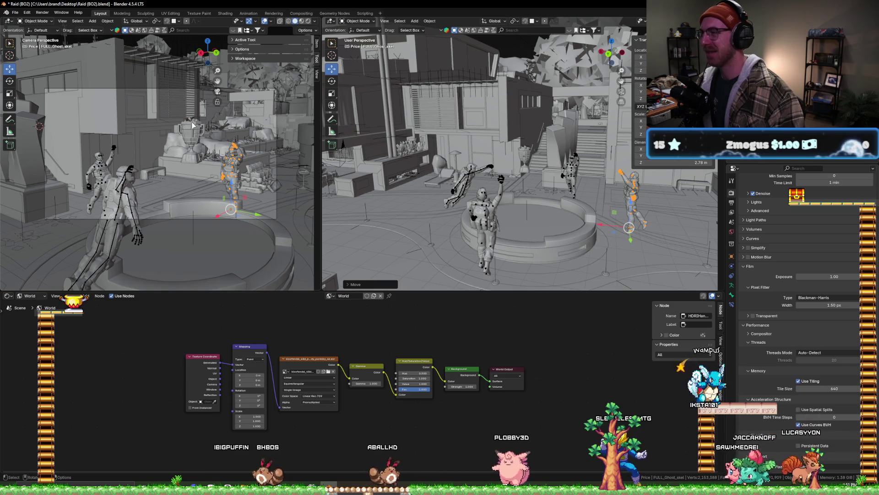
pyautogui.moveTo(321, 143); pyautogui.dragTo(286, 146)
pyautogui.moveTo(432, 238)
pyautogui.mouseDown(button='middle')
pyautogui.moveTo(498, 206)
pyautogui.moveTo(508, 226)
pyautogui.mouseUp(button='middle')
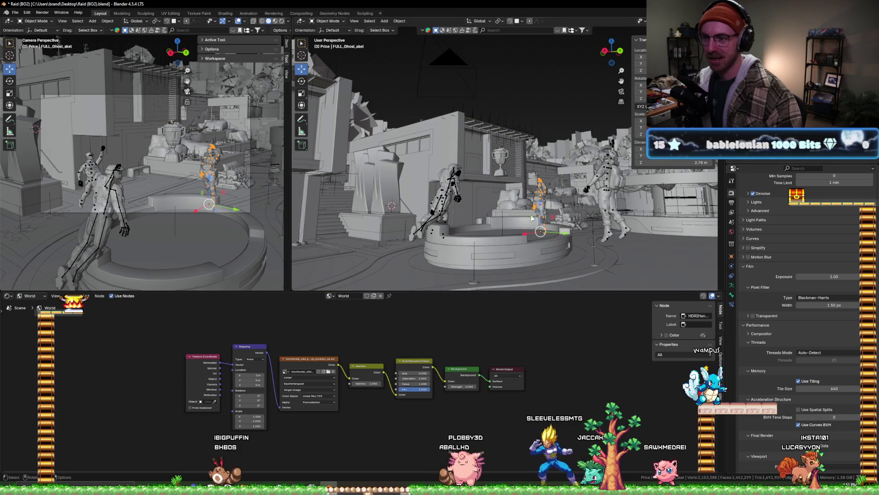
pyautogui.moveTo(542, 210)
pyautogui.mouseDown(button='middle')
pyautogui.moveTo(489, 133)
pyautogui.moveTo(507, 178)
pyautogui.mouseUp(button='middle')
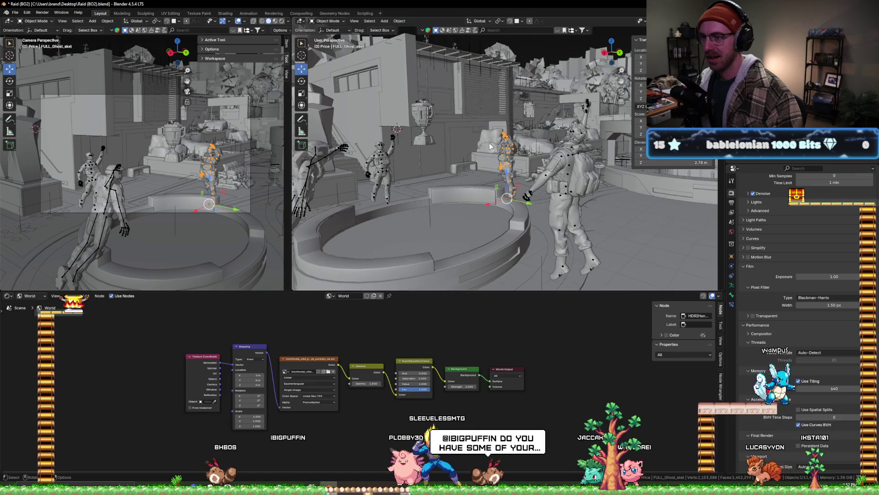
pyautogui.moveTo(507, 177); pyautogui.dragTo(507, 160)
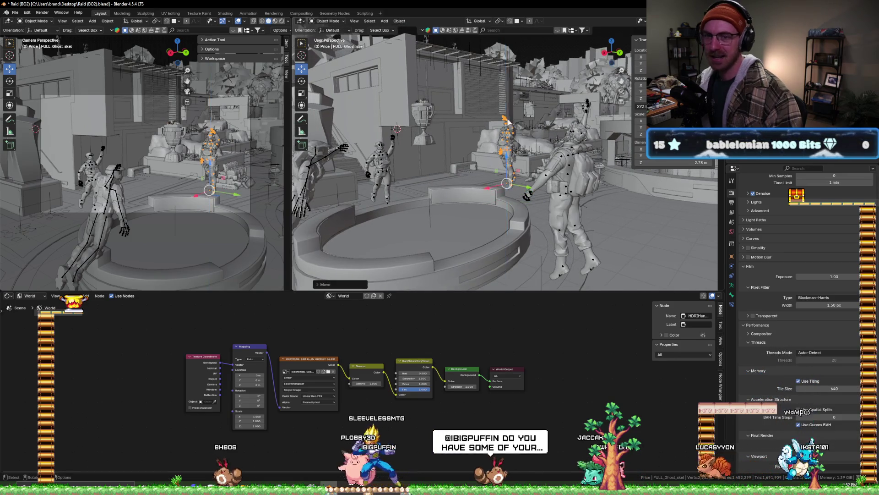
pyautogui.moveTo(508, 160); pyautogui.dragTo(548, 122, button='middle')
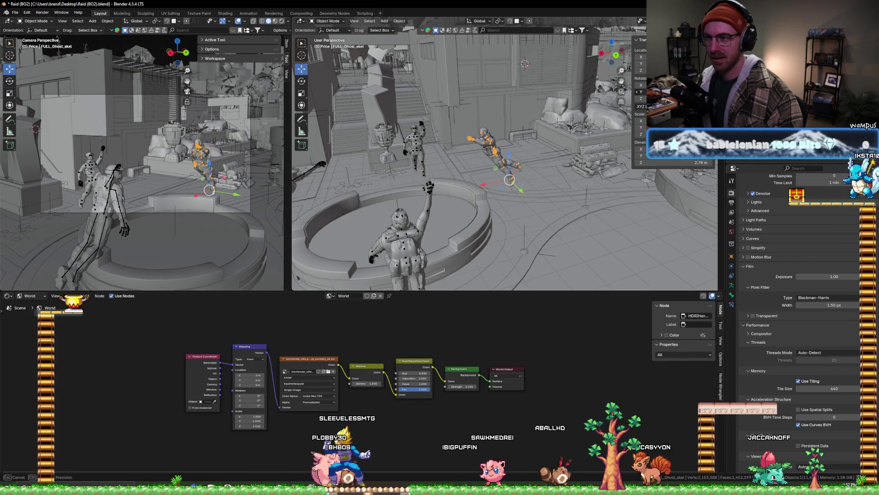
pyautogui.moveTo(504, 193); pyautogui.dragTo(543, 193, button='middle')
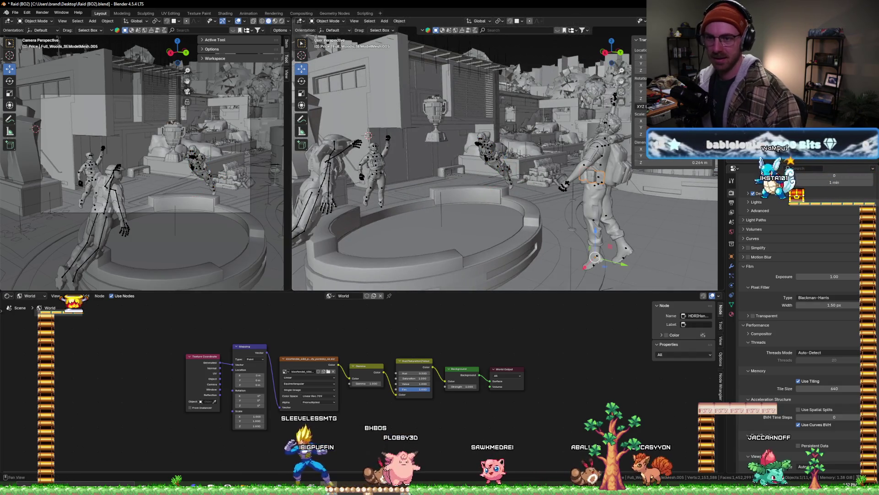
# - Select the Cpt_Price skeleton and slide it upward
pyautogui.keyDown('shift'); pyautogui.moveTo(597, 173); pyautogui.dragTo(597, 173, button='middle'); pyautogui.keyUp('shift')
pyautogui.click(373, 165)
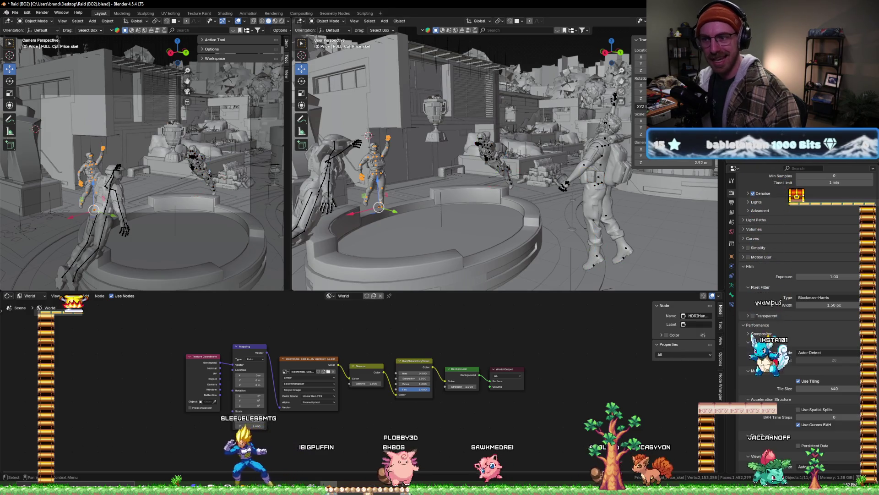
pyautogui.moveTo(379, 176); pyautogui.dragTo(400, 180, button='middle')
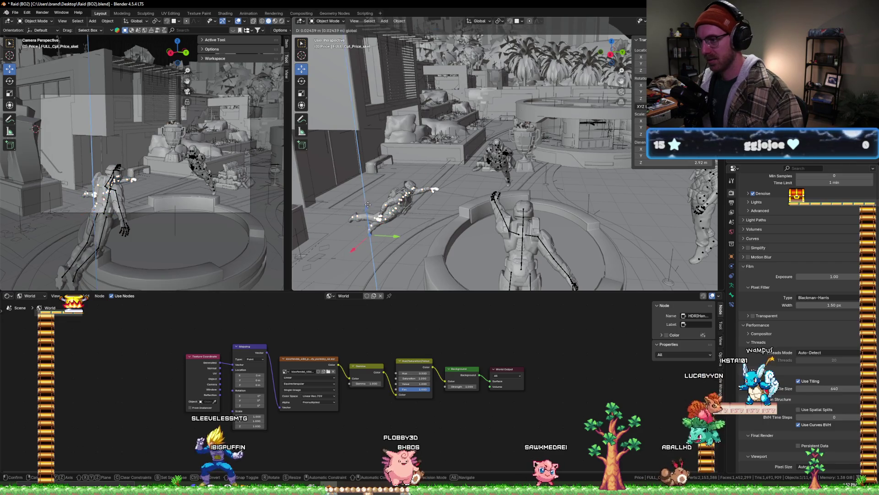
pyautogui.press('g')
pyautogui.press('y')
pyautogui.press('Escape')
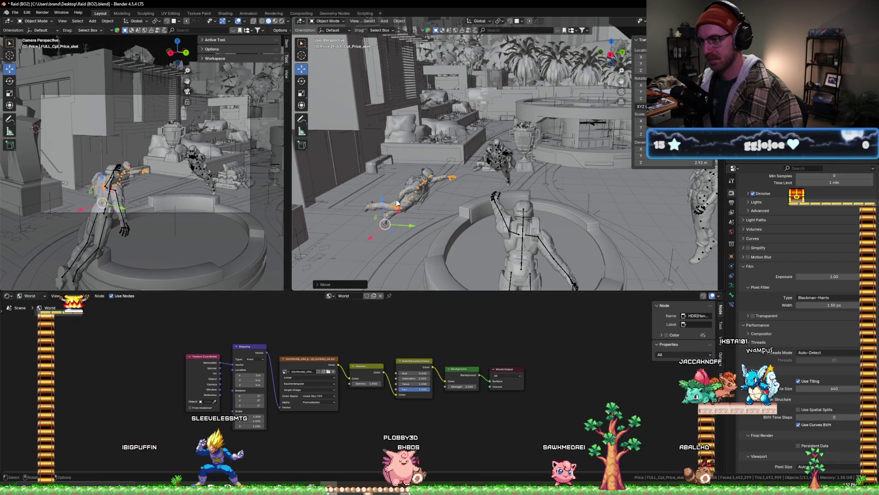
pyautogui.moveTo(380, 199); pyautogui.dragTo(380, 174)
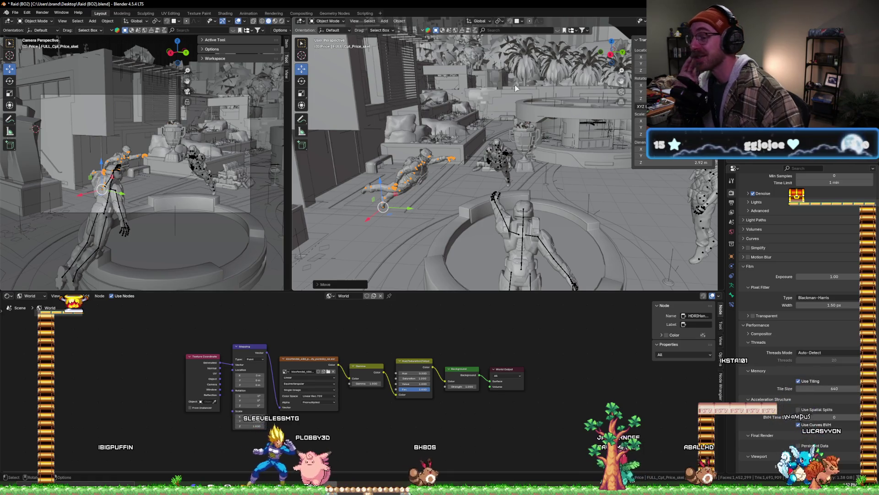
pyautogui.moveTo(366, 120)
pyautogui.mouseDown(button='middle')
pyautogui.moveTo(499, 180)
pyautogui.moveTo(519, 163)
pyautogui.mouseUp(button='middle')
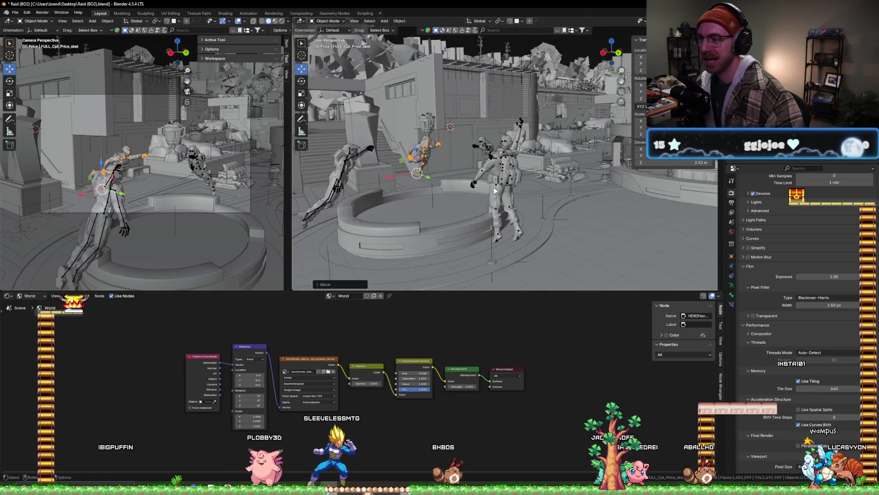
# - Frame the Ghost rig, rotate it about Z, and lift it higher
pyautogui.click(484, 145)
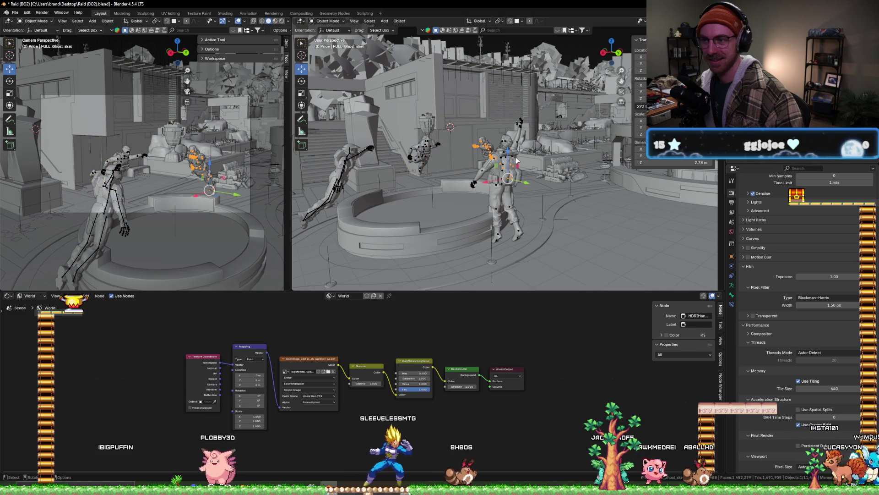
pyautogui.press('KP_Decimal')
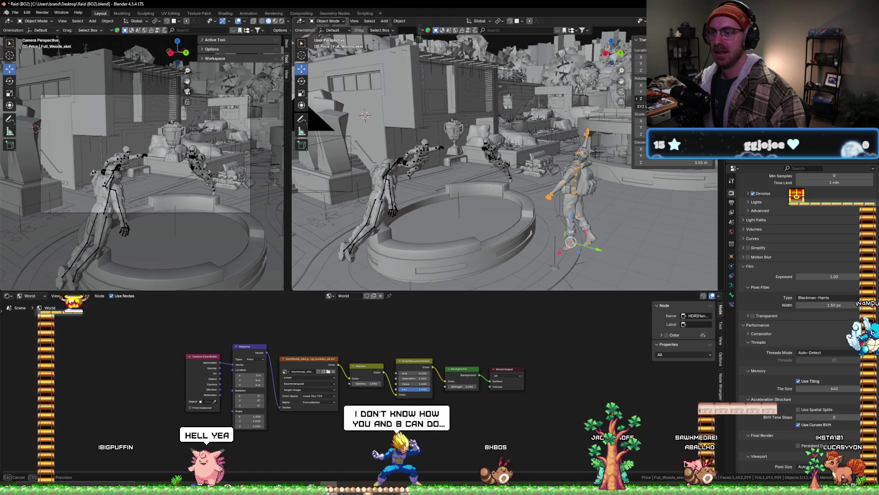
pyautogui.press('r')
pyautogui.press('z')
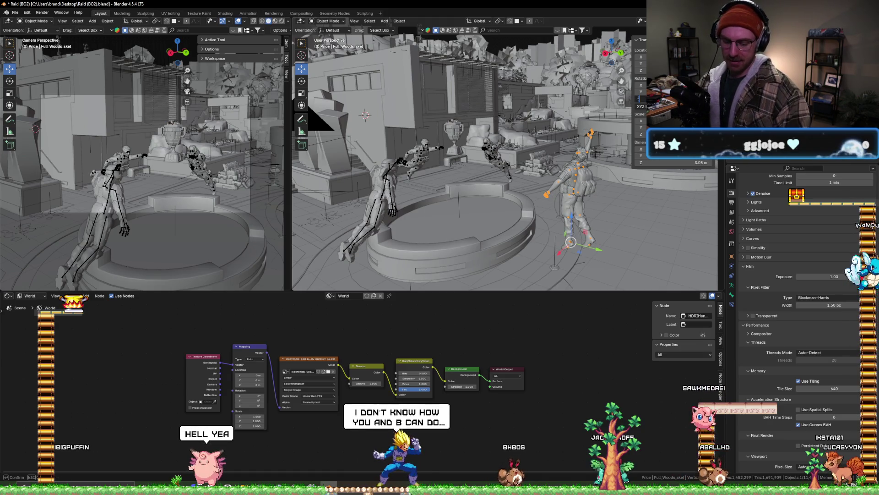
pyautogui.press('Return')
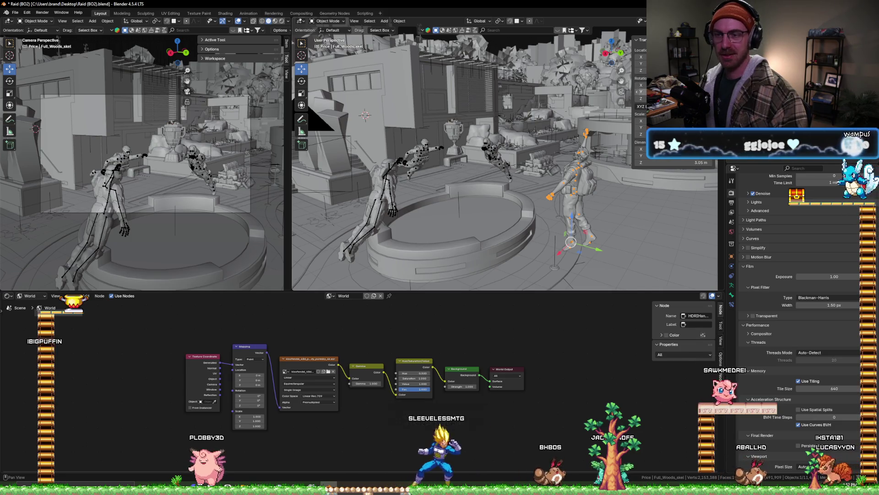
pyautogui.press('r')
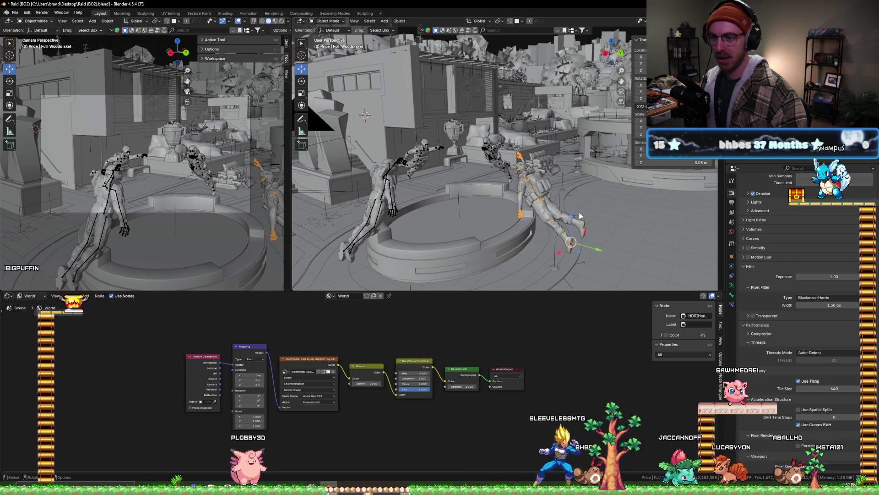
pyautogui.press('g')
pyautogui.press('Return')
pyautogui.press('g')
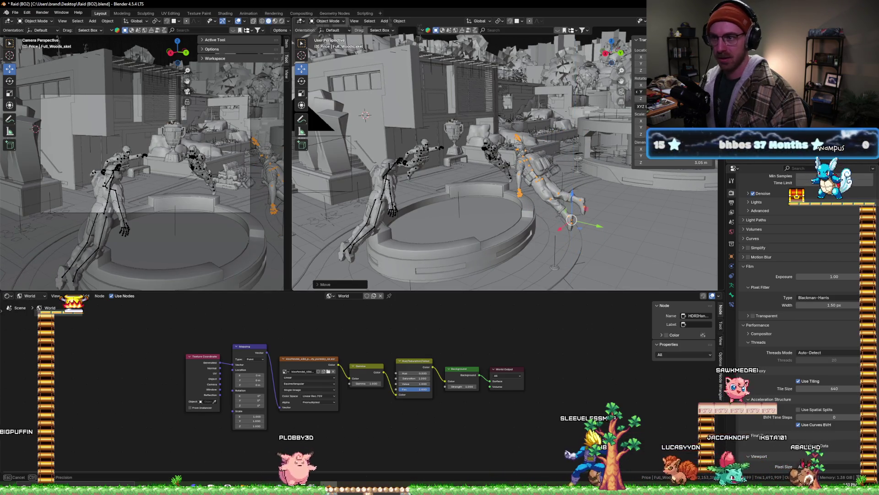
pyautogui.press('Return')
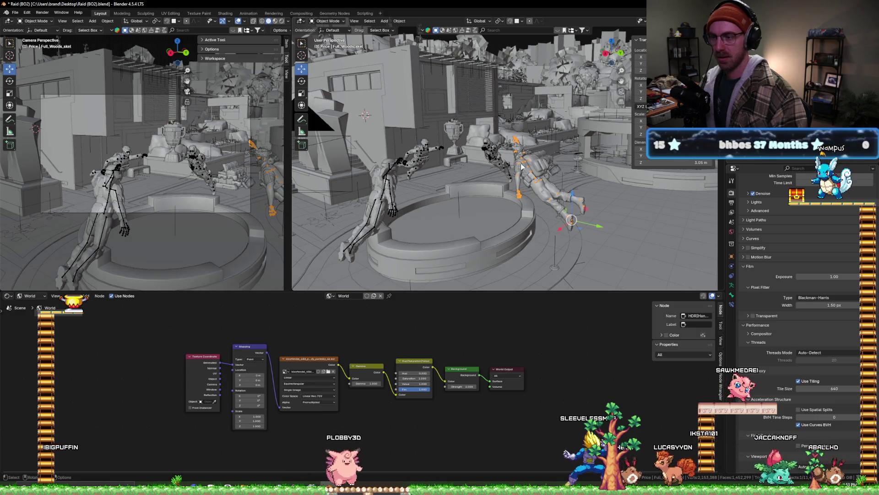
pyautogui.moveTo(458, 151); pyautogui.dragTo(529, 150, button='middle')
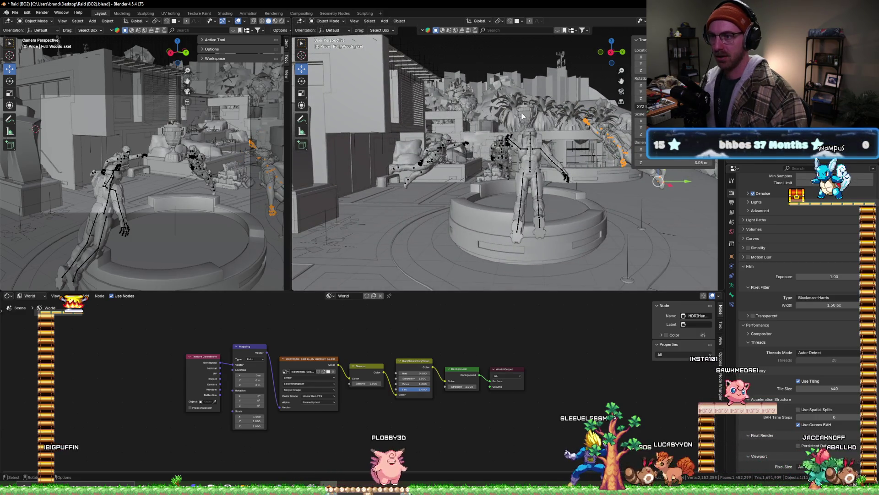
# - Raise Circle.002 about 0.74 m along Z, then select the left mannequin rig
pyautogui.press('z')
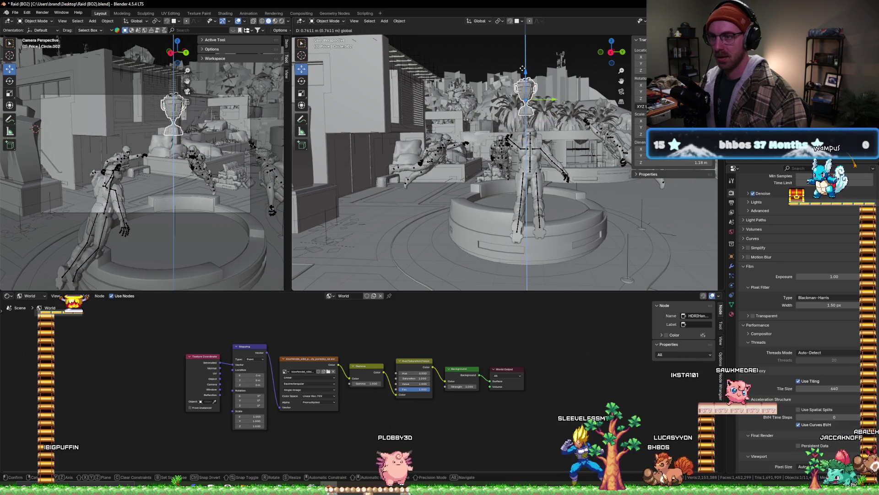
pyautogui.click(558, 73)
pyautogui.moveTo(558, 73); pyautogui.dragTo(517, 94, button='middle')
pyautogui.moveTo(387, 145)
pyautogui.mouseDown(button='middle')
pyautogui.moveTo(411, 146)
pyautogui.moveTo(361, 155)
pyautogui.mouseUp(button='middle')
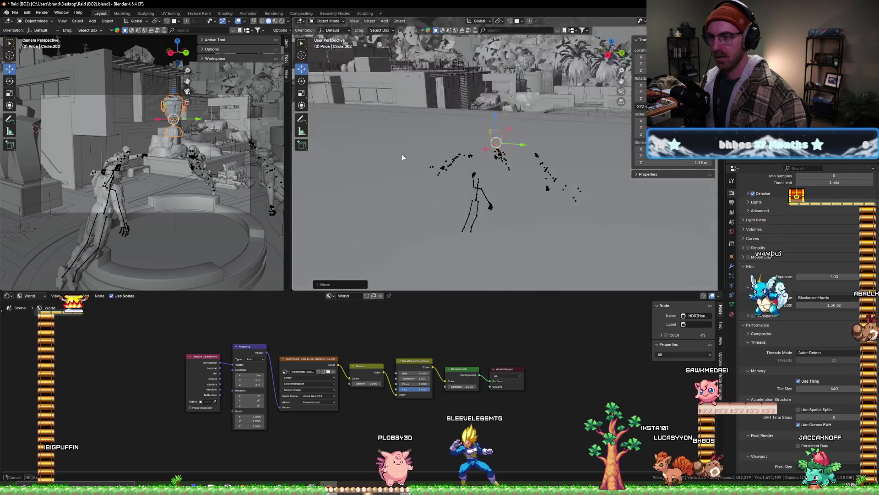
pyautogui.click(391, 168)
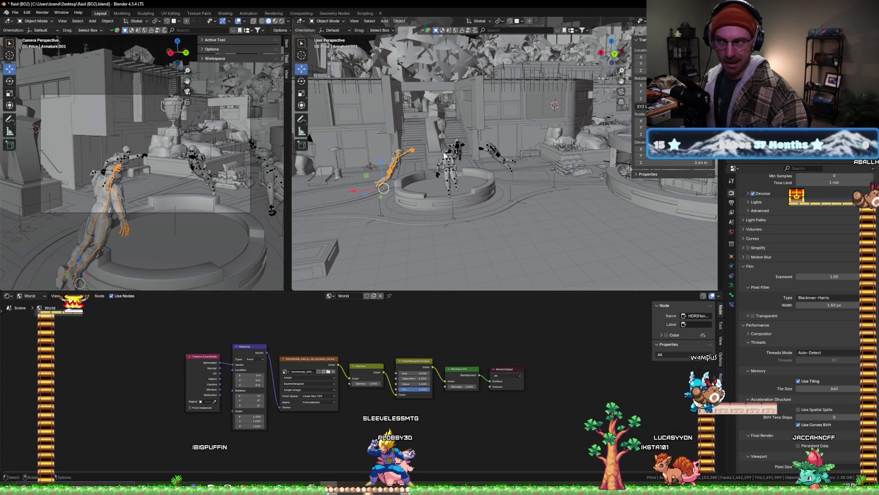
# - Raise the selected mannequin rig vertically and frame it in the view
pyautogui.press('g')
pyautogui.press('z')
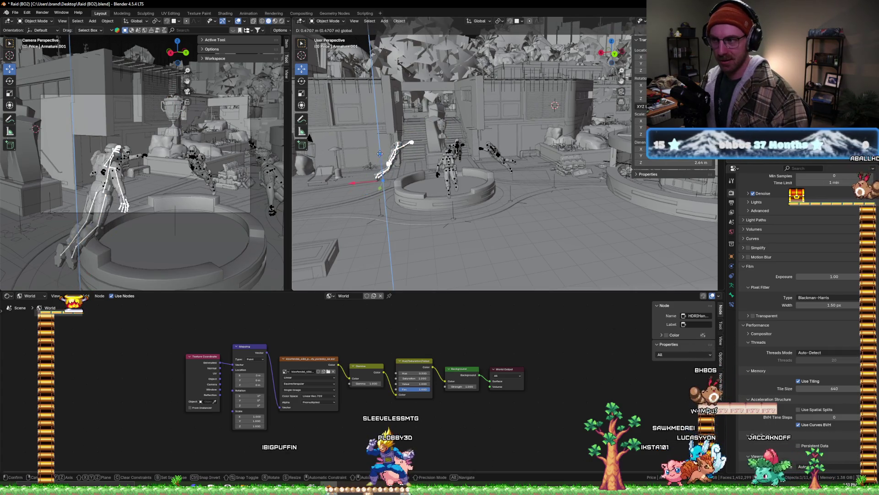
pyautogui.click(380, 153)
pyautogui.press('KP_Decimal')
pyautogui.moveTo(472, 149)
pyautogui.mouseDown(button='middle')
pyautogui.moveTo(553, 175)
pyautogui.moveTo(516, 167)
pyautogui.mouseUp(button='middle')
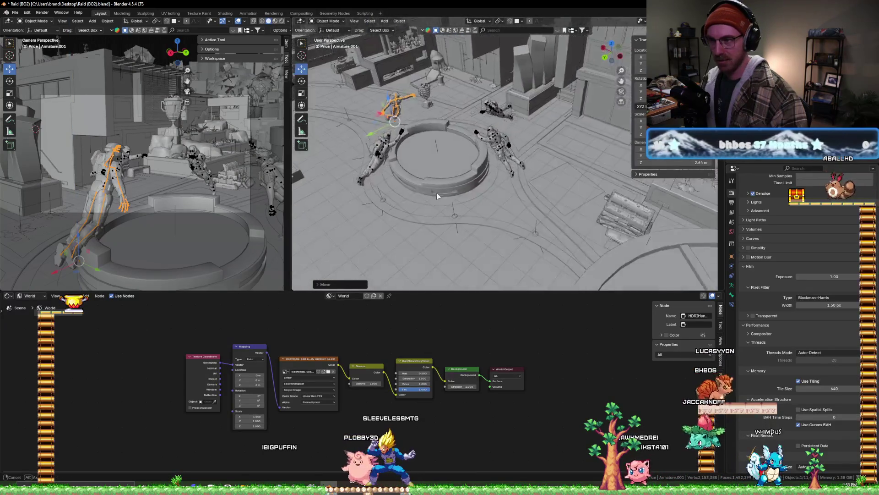
# - Slide FULL_Ghost_skel sideways along the Y axis
pyautogui.click(506, 145)
pyautogui.moveTo(494, 178)
pyautogui.mouseDown()
pyautogui.moveTo(480, 161)
pyautogui.moveTo(494, 158)
pyautogui.moveTo(481, 151)
pyautogui.mouseUp()
pyautogui.moveTo(481, 151)
pyautogui.mouseDown(button='middle')
pyautogui.moveTo(474, 140)
pyautogui.moveTo(582, 132)
pyautogui.mouseUp(button='middle')
pyautogui.press('g')
pyautogui.press('z')
pyautogui.rightClick(514, 141)
# - Raise FULL_Cpt_Price_skel vertically beside the circular platform
pyautogui.click(514, 141)
pyautogui.press('g')
pyautogui.press('z')
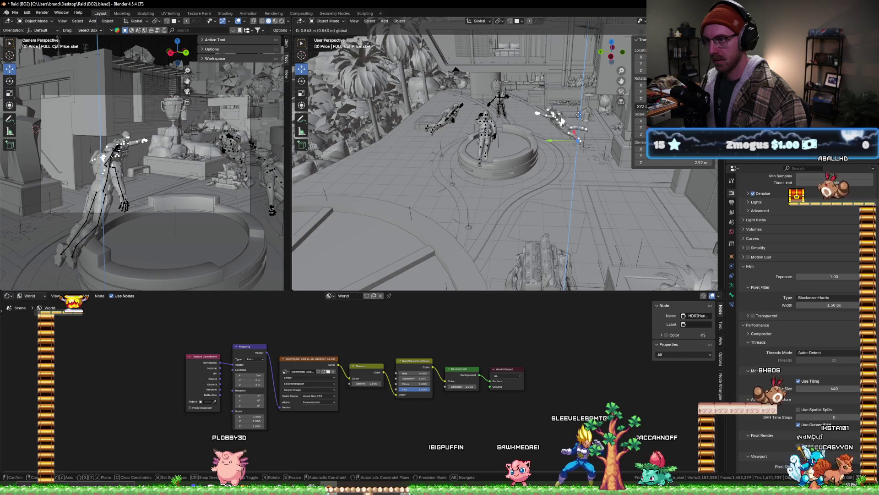
pyautogui.click(499, 127)
pyautogui.moveTo(499, 127); pyautogui.dragTo(433, 134, button='middle')
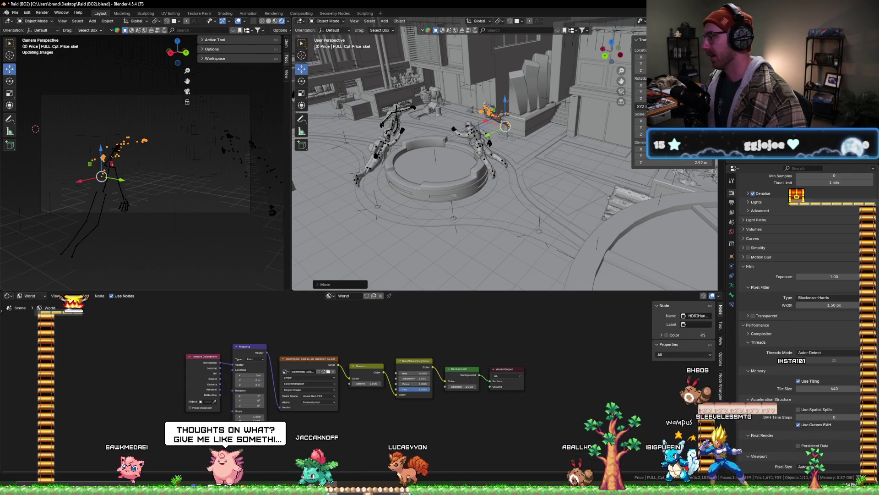
# - Save the scene file as Raid (BG2).blend with Ctrl+S
pyautogui.hotkey('ctrl', 's')
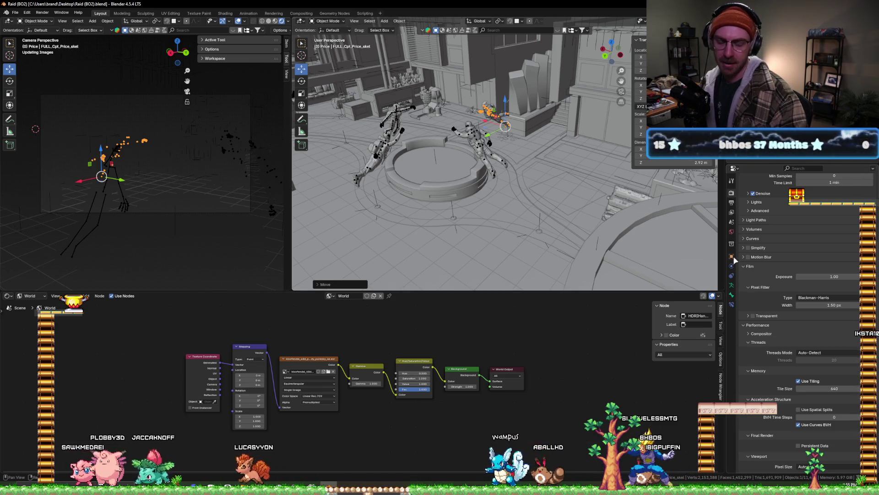
# - Tick Persistent Data under Performance > Final Render in Render Properties
pyautogui.scroll(3, 735, 259)
pyautogui.scroll(3, 733, 242)
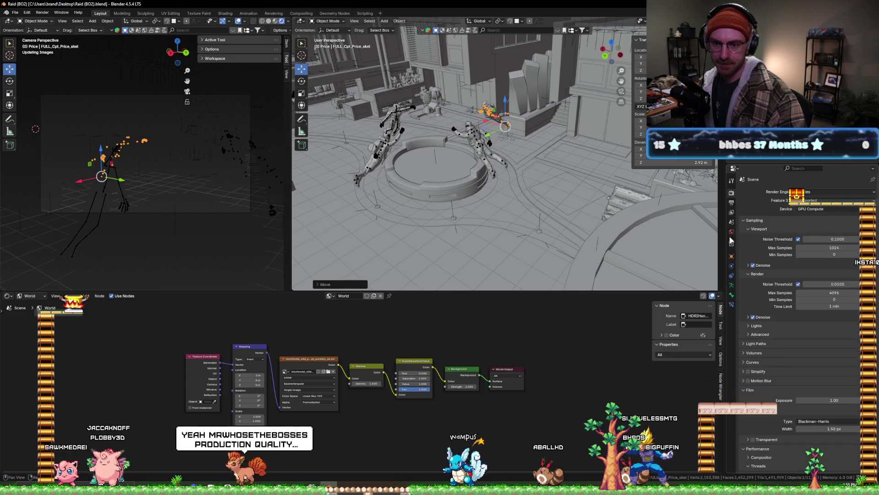
pyautogui.scroll(-10, 778, 297)
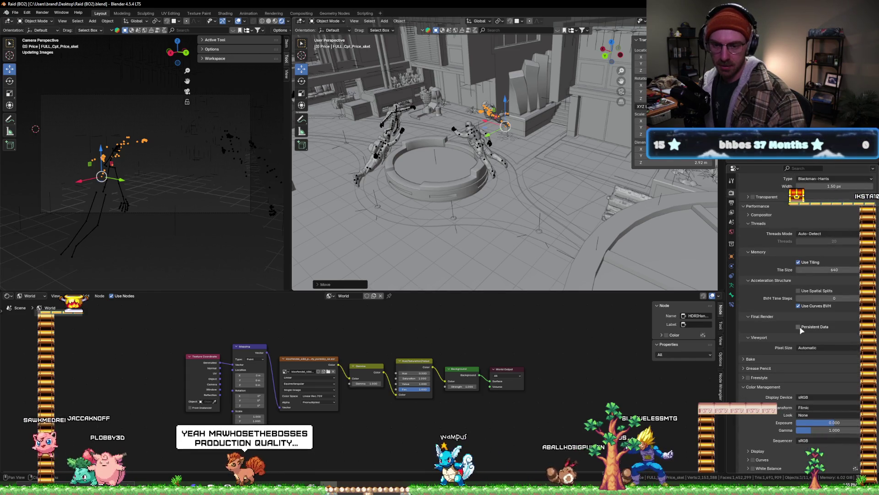
pyautogui.click(799, 327)
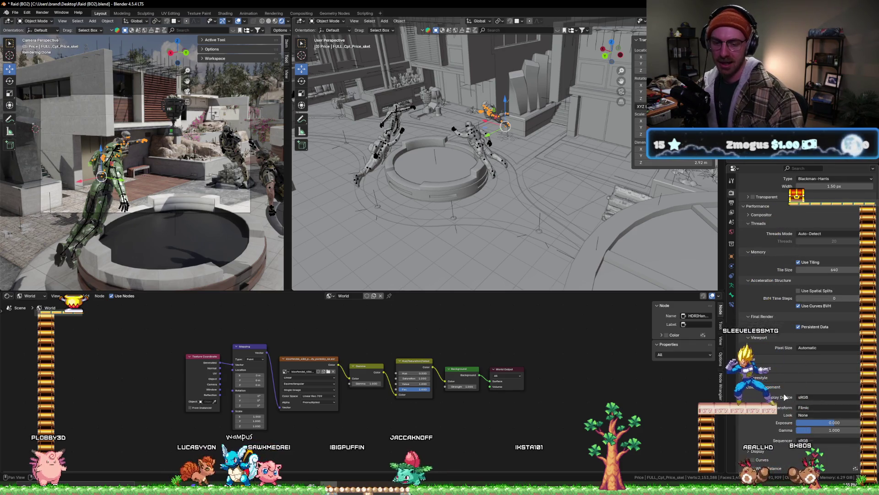
pyautogui.scroll(2, 784, 392)
pyautogui.scroll(5, 784, 392)
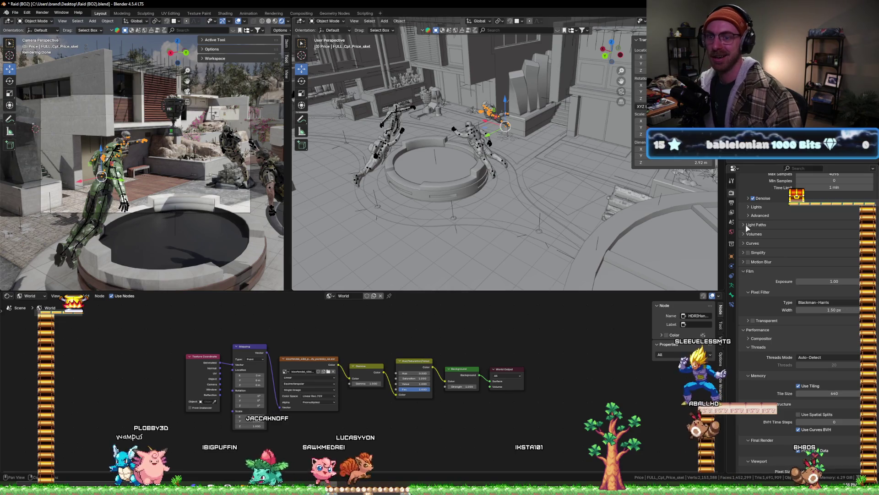
pyautogui.scroll(6, 760, 222)
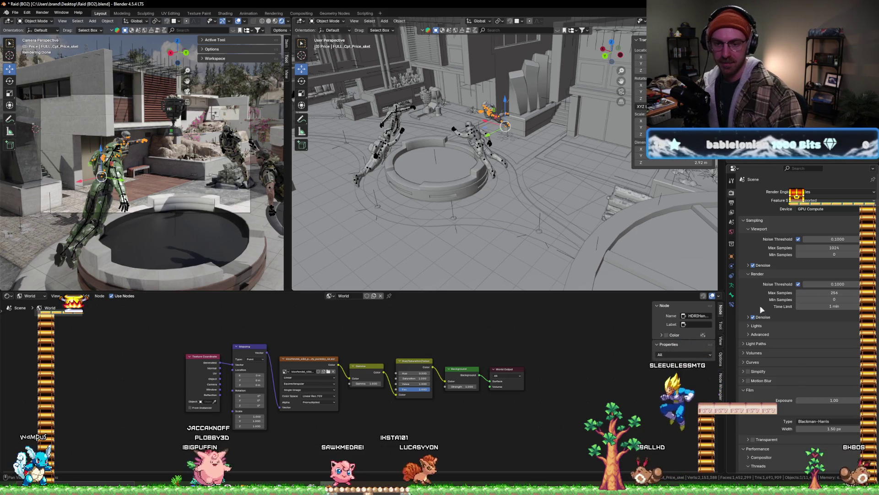
# - Confirm 256 max samples and set total Light Paths bounces to 4
pyautogui.press('Return')
pyautogui.scroll(-2, 778, 321)
pyautogui.click(746, 316)
pyautogui.click(843, 334)
pyautogui.write('4')
pyautogui.press('Return')
# - Set the remaining Max Bounces fields to 4, then switch to Material Preview shading
pyautogui.moveTo(831, 357); pyautogui.dragTo(832, 373)
pyautogui.write('1')
pyautogui.press('Return')
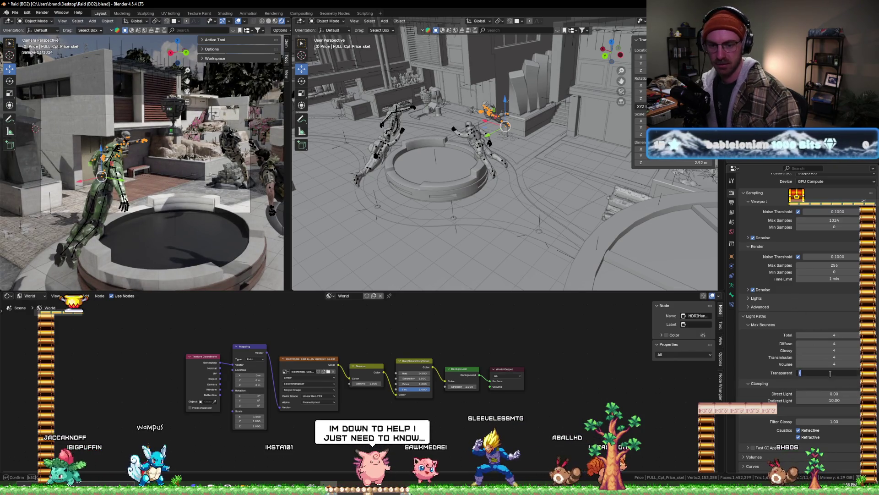
pyautogui.hotkey('ctrl', 'z')
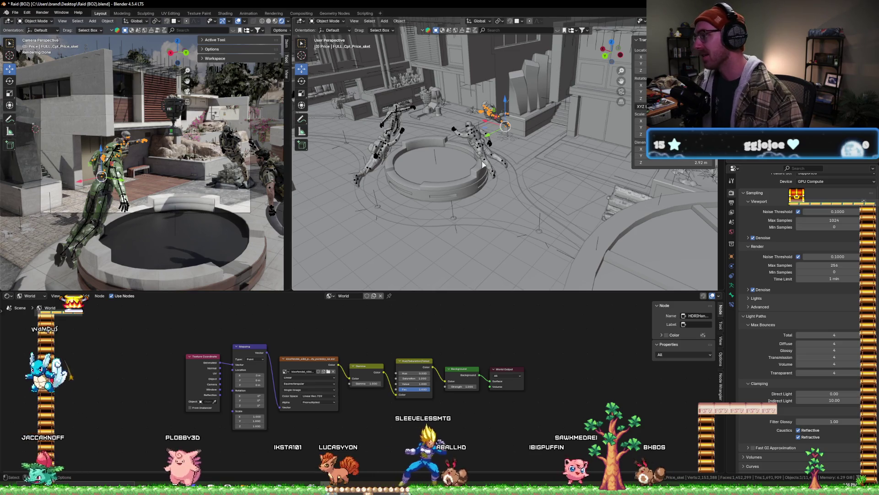
pyautogui.click(455, 30)
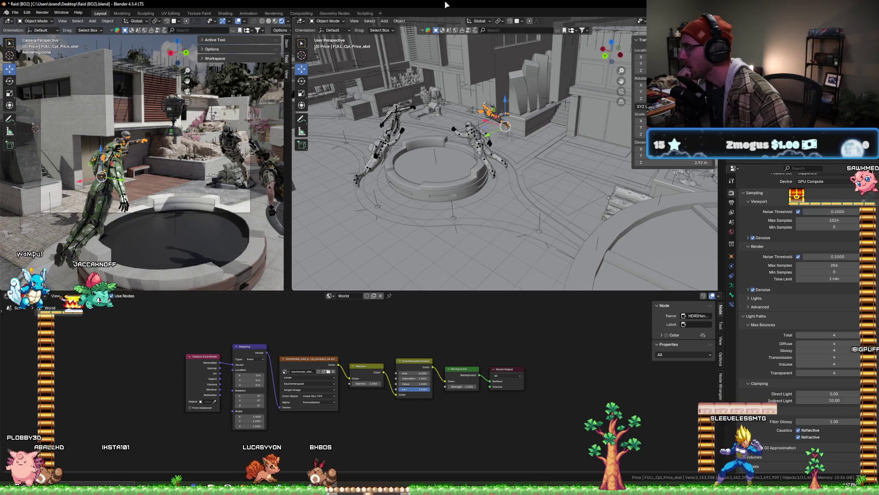
# - Set the output File Format to OpenEXR with the DWAA (lossy) codec
pyautogui.click(731, 202)
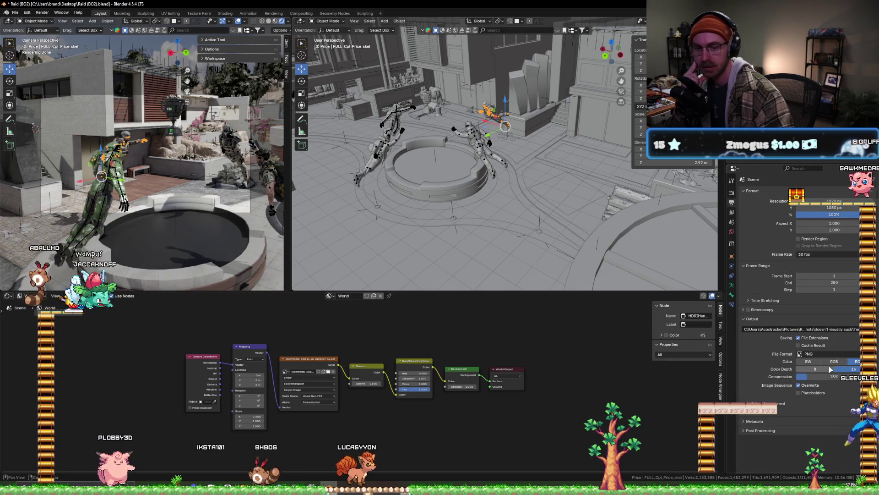
pyautogui.click(819, 354)
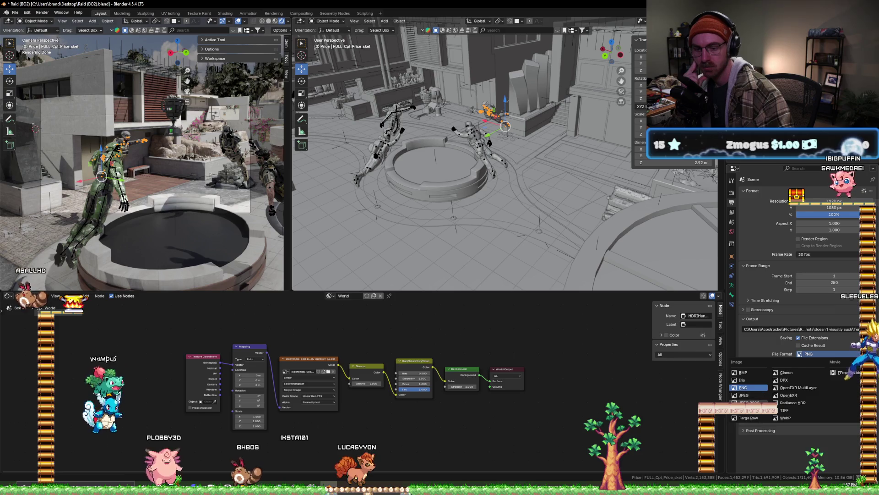
pyautogui.click(788, 395)
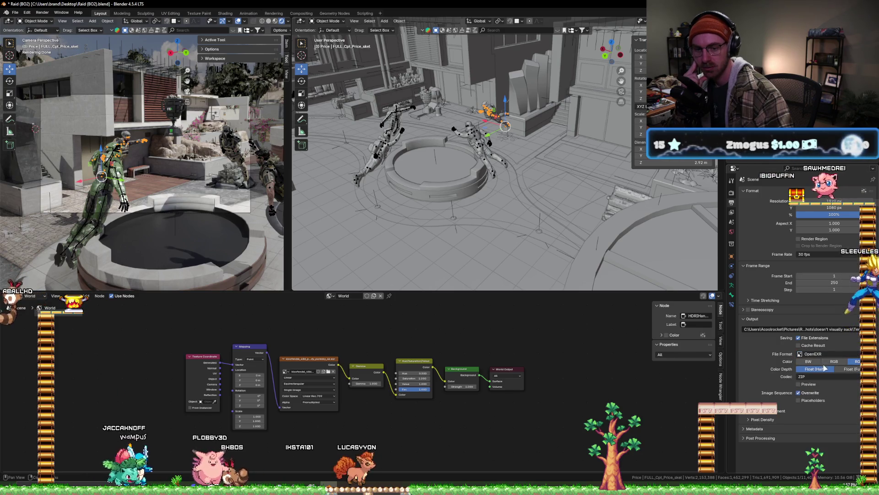
pyautogui.click(831, 376)
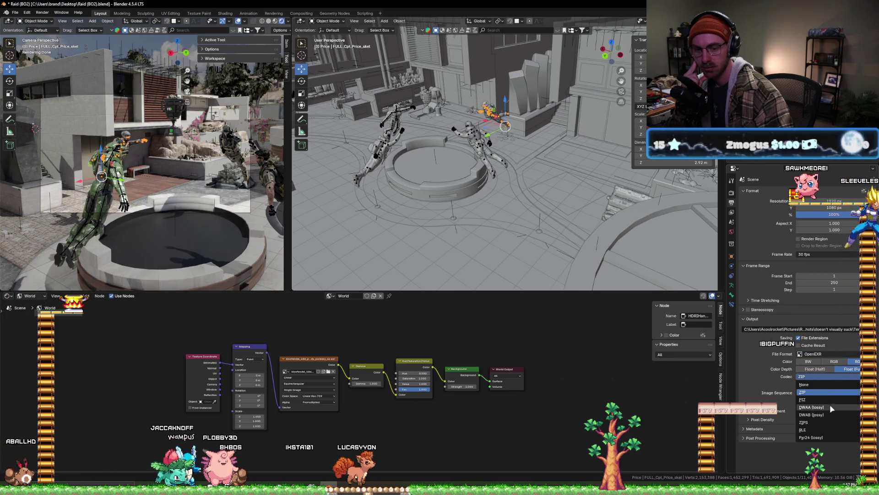
pyautogui.click(827, 405)
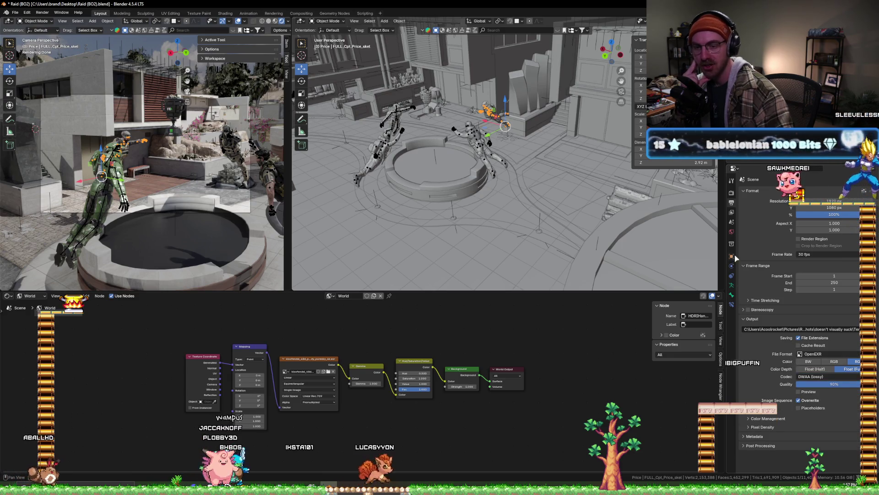
pyautogui.click(731, 193)
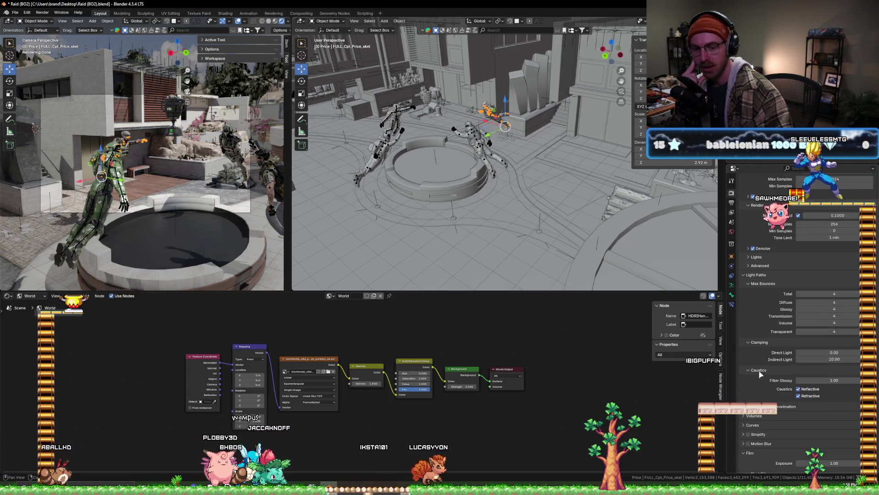
pyautogui.click(732, 275)
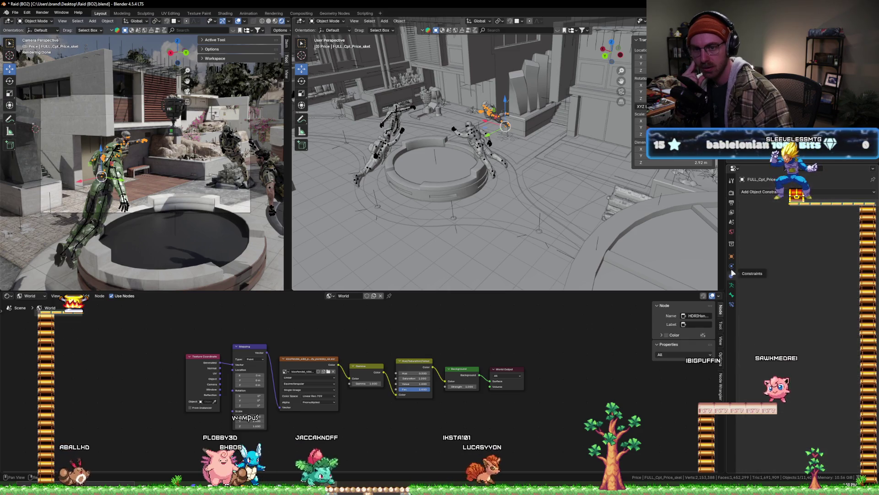
pyautogui.click(732, 193)
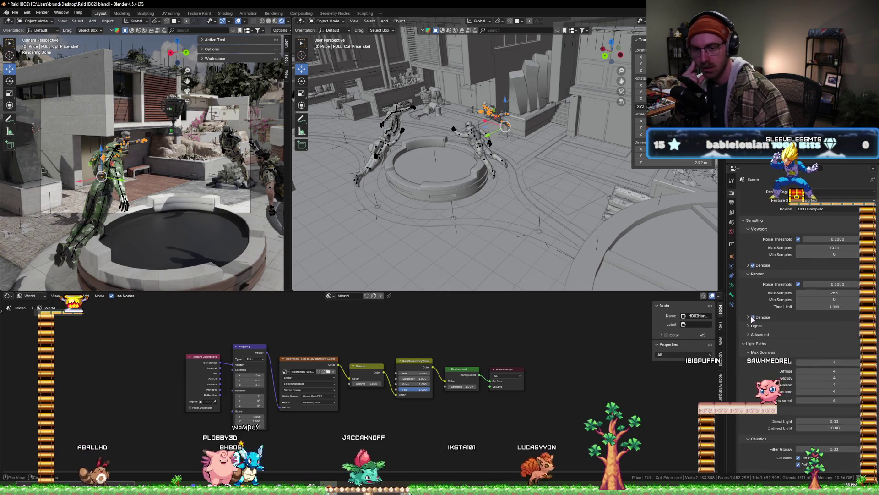
# - Set the Color Management view transform to AgX
pyautogui.scroll(-6, 779, 357)
pyautogui.scroll(-6, 839, 422)
pyautogui.scroll(-6, 840, 422)
pyautogui.scroll(-6, 836, 419)
pyautogui.scroll(-1, 834, 414)
pyautogui.click(819, 406)
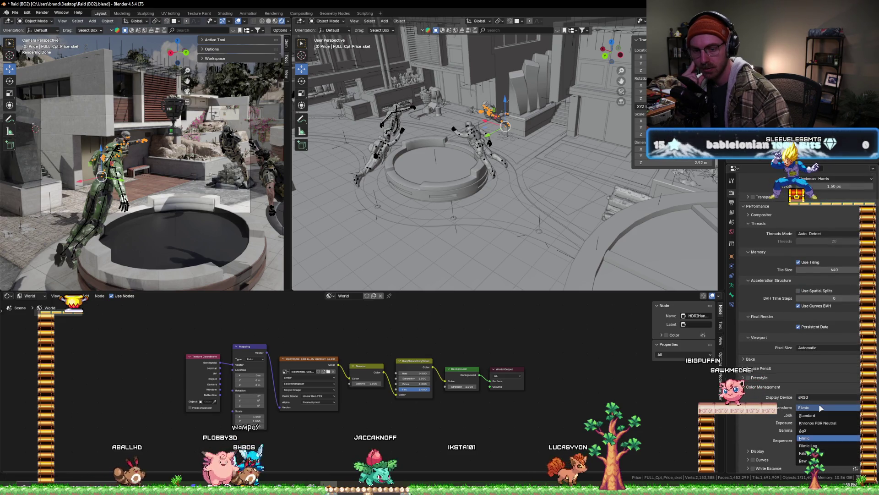
pyautogui.click(816, 430)
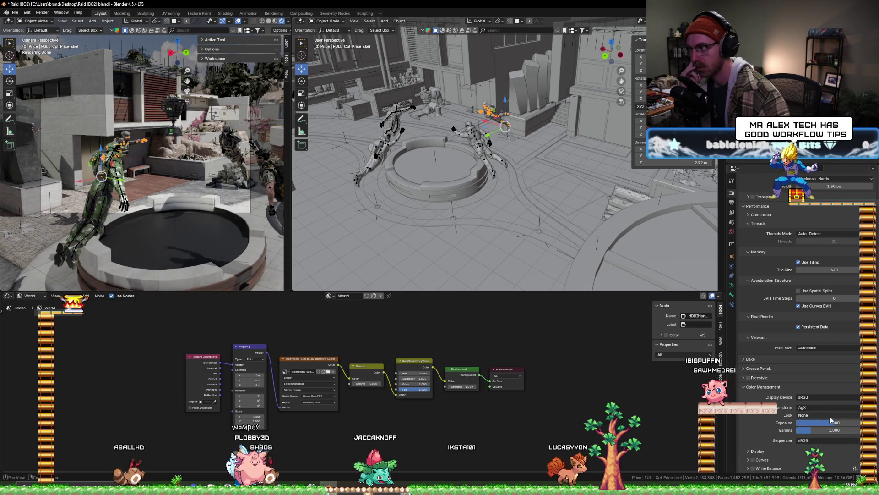
# - Try the Punchy and High Contrast looks, settle on Base Contrast, then select the scene camera
pyautogui.click(829, 415)
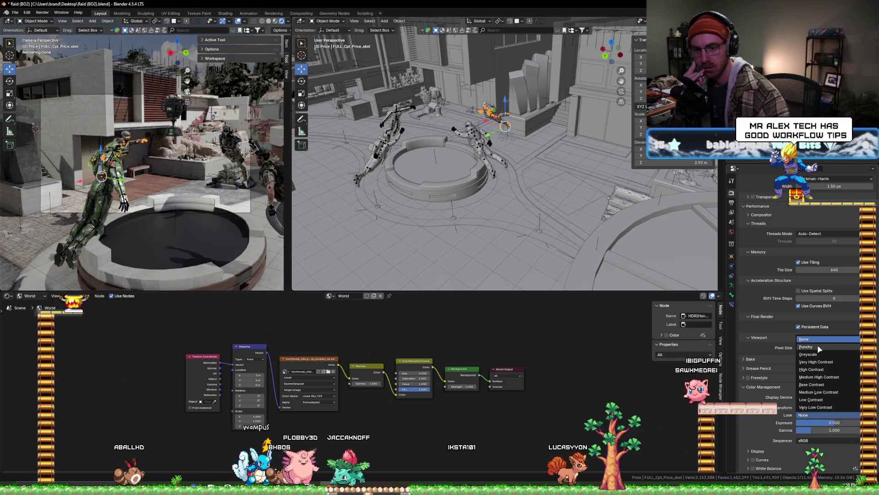
pyautogui.click(817, 346)
pyautogui.click(823, 412)
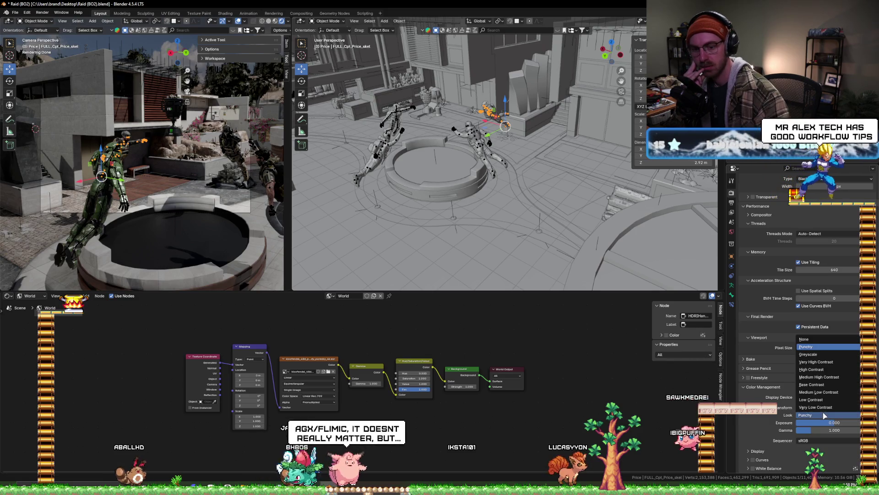
pyautogui.click(830, 370)
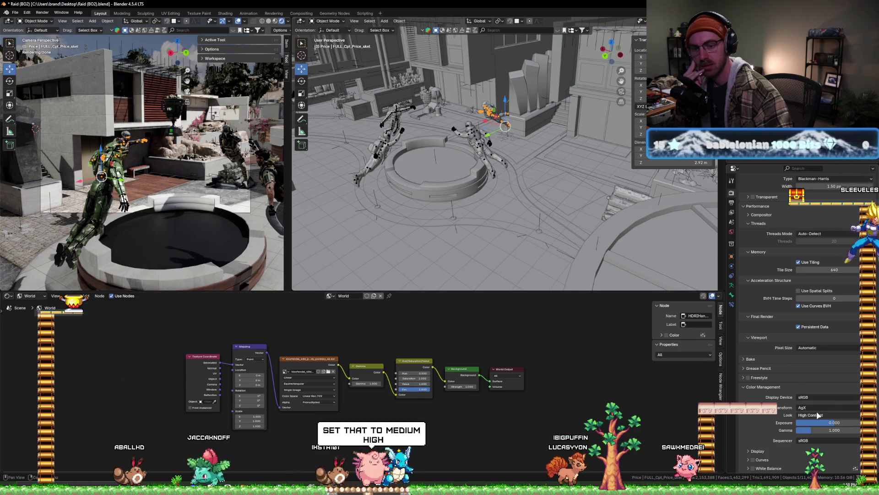
pyautogui.click(824, 415)
pyautogui.click(825, 384)
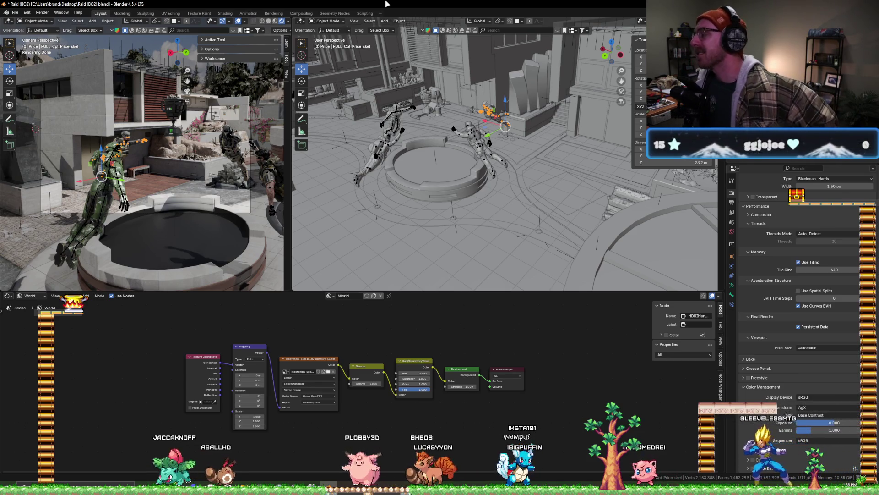
pyautogui.click(249, 102)
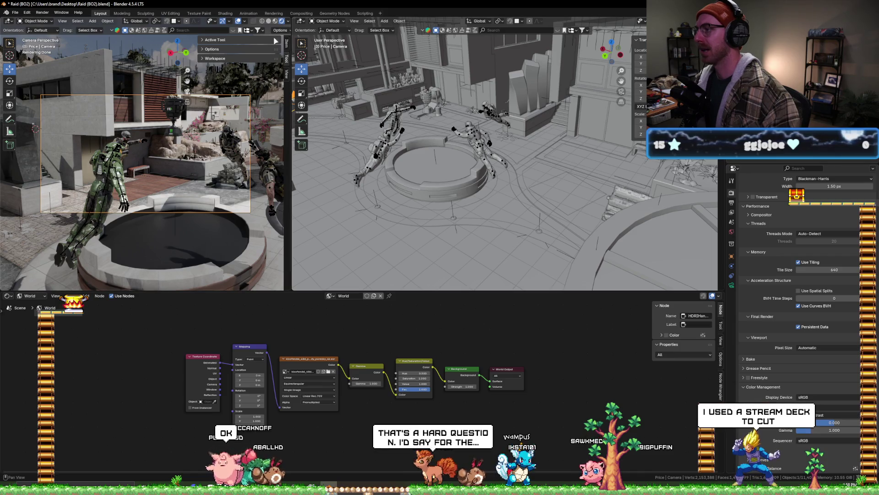
pyautogui.click(268, 20)
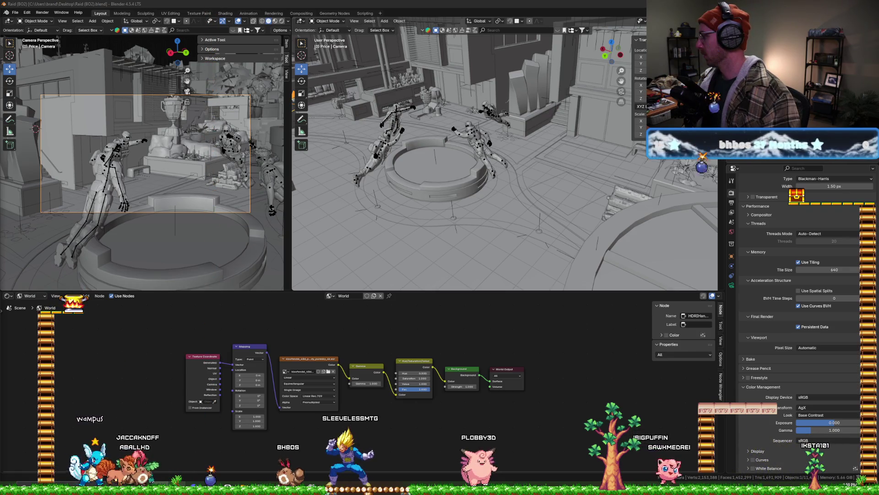
# - Switch from Blender over to the browser showing the YouTube search results
pyautogui.hotkey('alt', 'Tab')
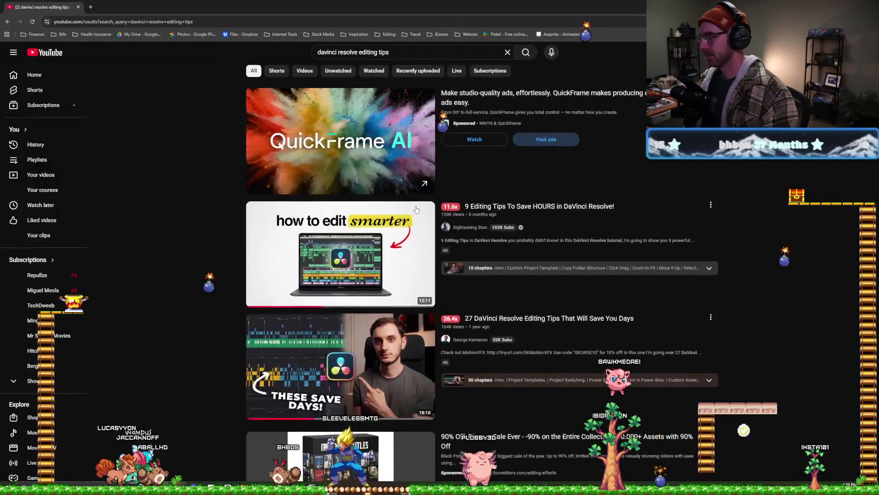
# - Copy the link of the second result, the 27 DaVinci Resolve Editing Tips video, and return to Blender
pyautogui.scroll(-3, 398, 250)
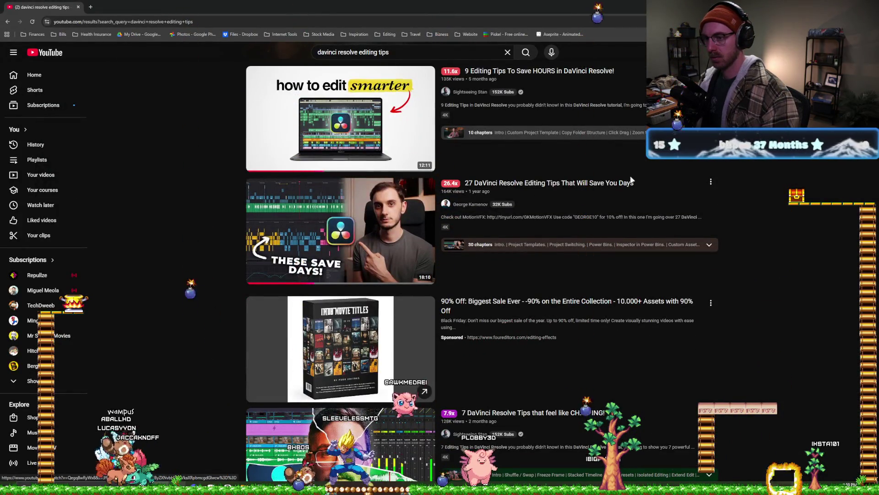
pyautogui.moveTo(275, 213)
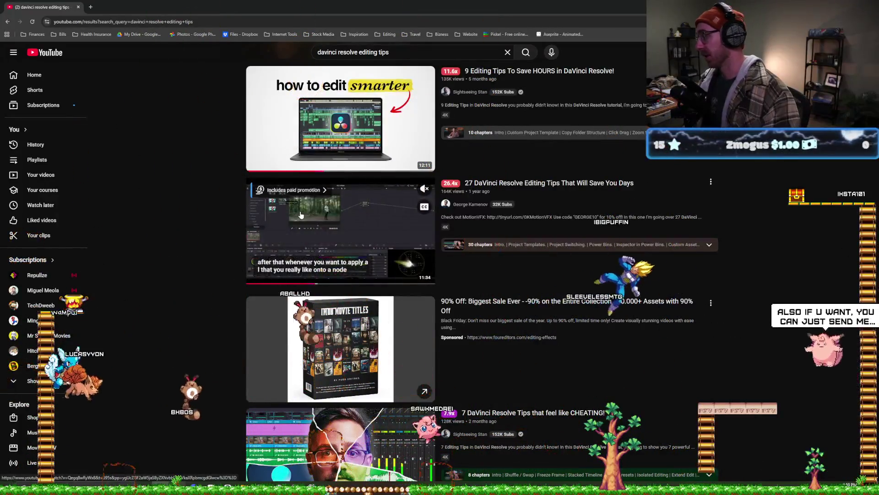
pyautogui.rightClick(302, 214)
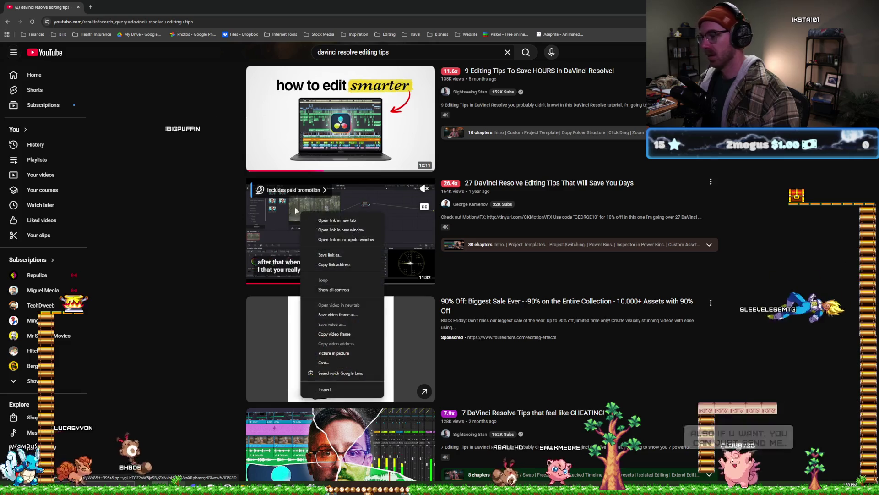
pyautogui.click(326, 264)
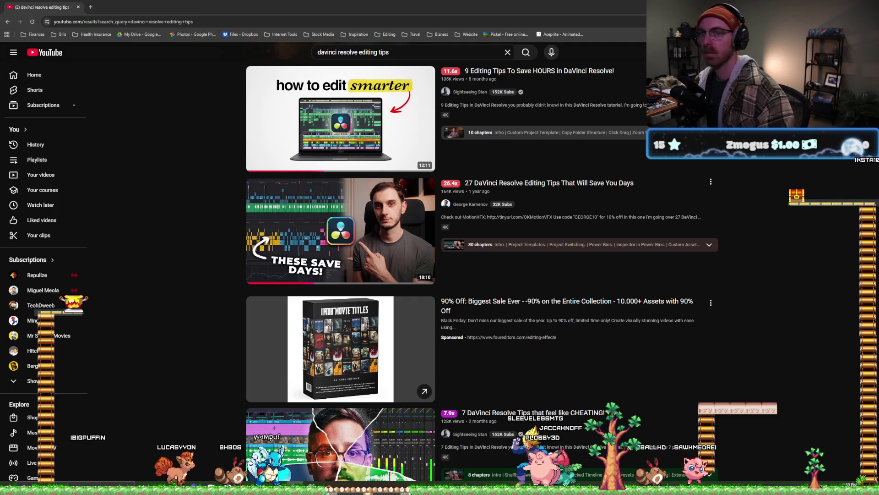
pyautogui.hotkey('alt', 'Tab')
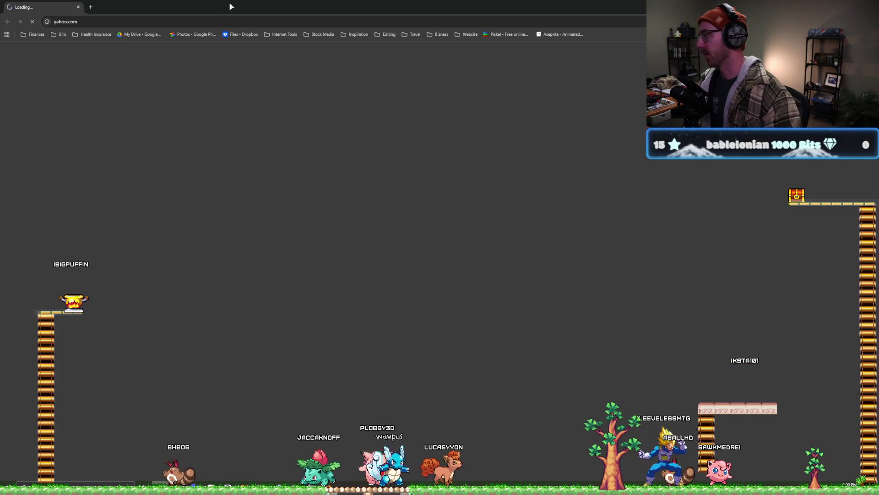
# - Search YouTube from the address bar for 'mralextech bin' and browse the results
pyautogui.click(177, 20)
pyautogui.write('yahoo.com')
pyautogui.press('Tab')
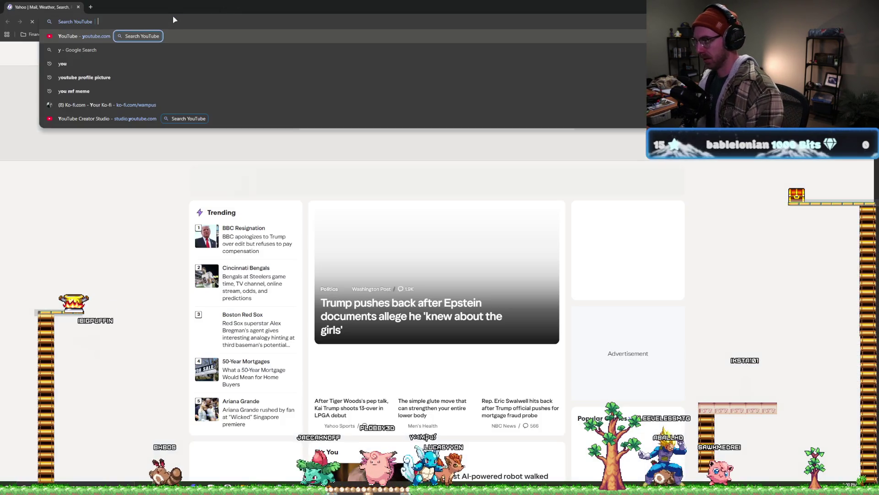
pyautogui.write('mralextech ')
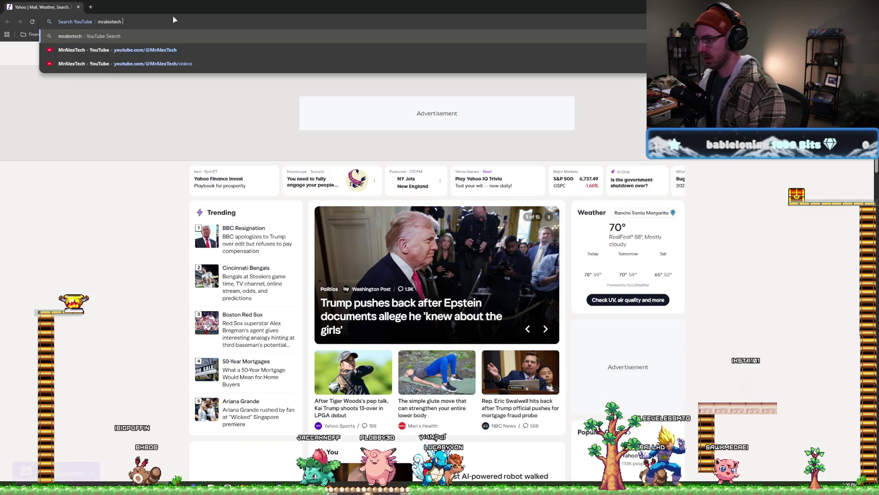
pyautogui.write('powe')
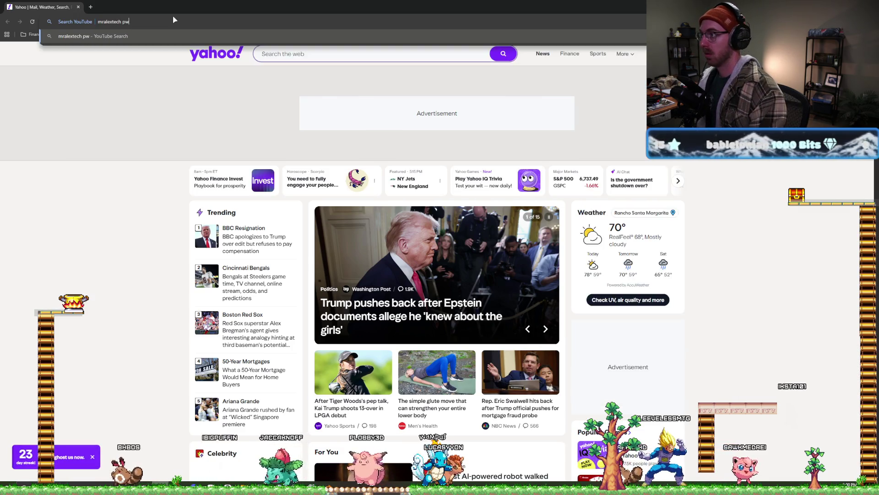
pyautogui.press('BackSpace')
pyautogui.press('BackSpace')
pyautogui.press('BackSpace')
pyautogui.write('bin')
pyautogui.press('Return')
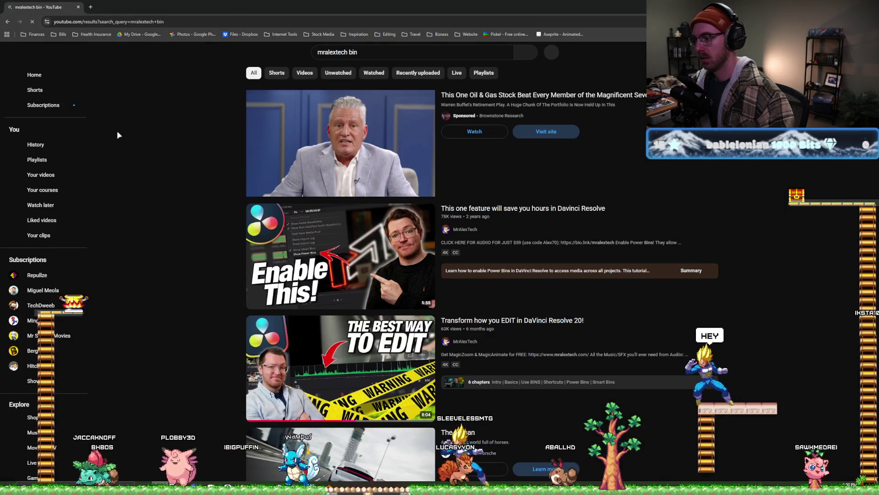
pyautogui.rightClick(117, 130)
pyautogui.click(171, 87)
pyautogui.scroll(-2, 170, 137)
pyautogui.scroll(-5, 169, 147)
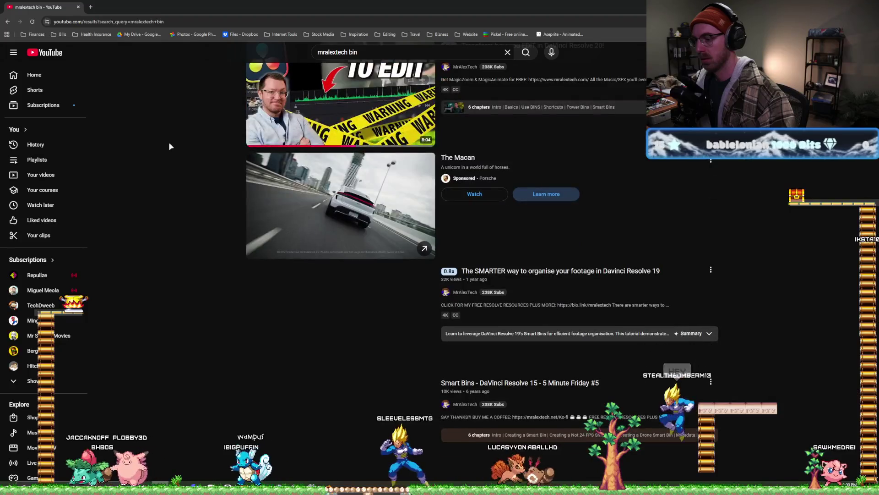
pyautogui.scroll(5, 170, 147)
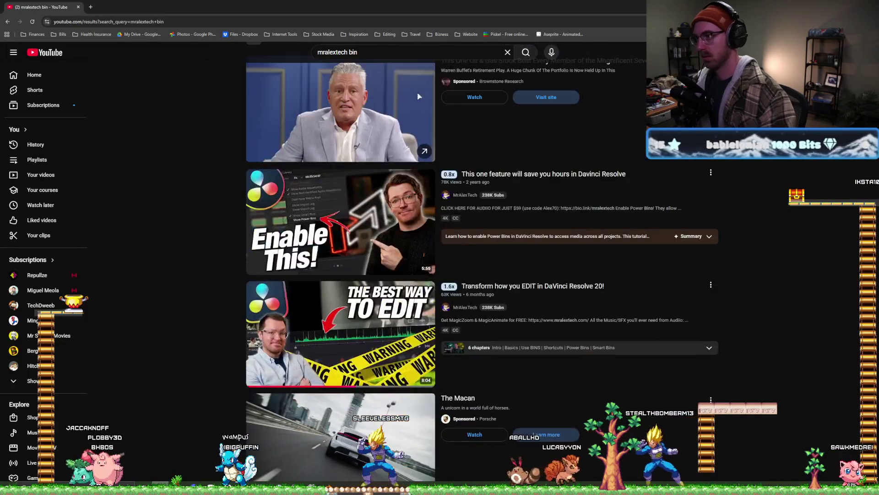
pyautogui.scroll(1, 169, 147)
# - Change the search to 'mralextech preset' and scroll through the results
pyautogui.doubleClick(351, 52)
pyautogui.write('star')
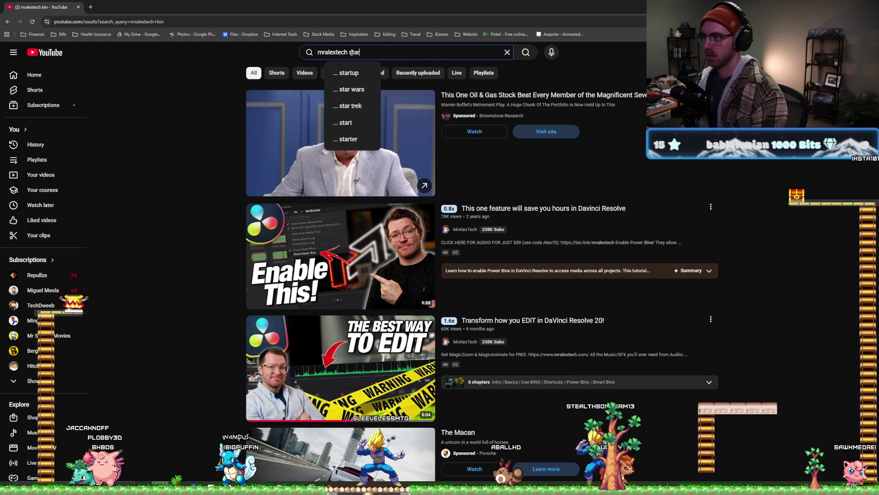
pyautogui.press('BackSpace')
pyautogui.press('BackSpace')
pyautogui.press('BackSpace')
pyautogui.write('preset')
pyautogui.press('Return')
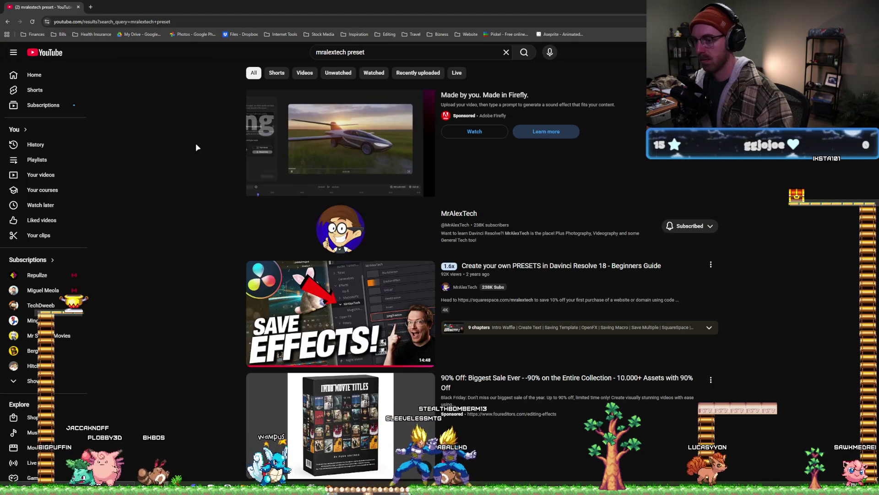
pyautogui.scroll(-5, 192, 151)
pyautogui.scroll(-4, 191, 162)
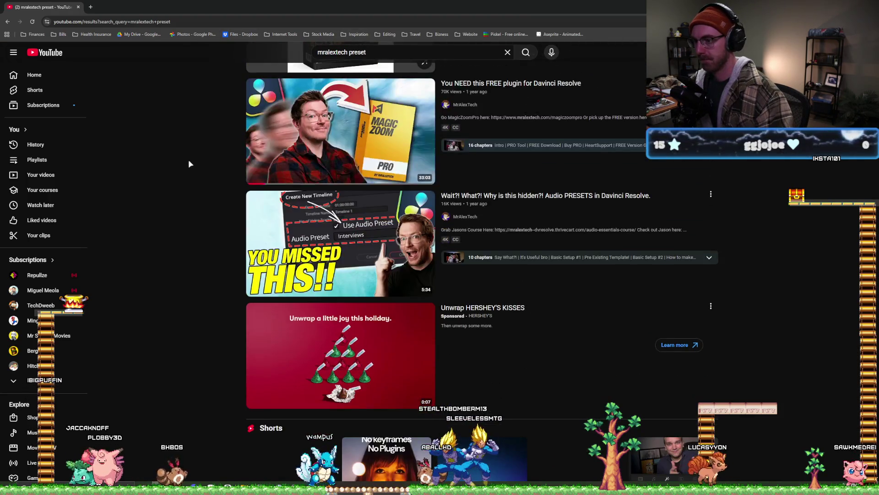
pyautogui.scroll(-5, 189, 164)
pyautogui.scroll(-5, 190, 165)
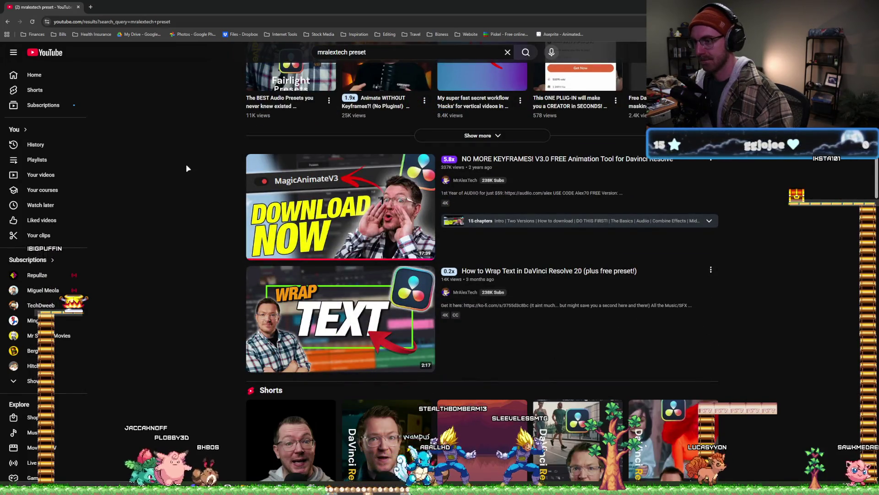
pyautogui.scroll(-4, 186, 164)
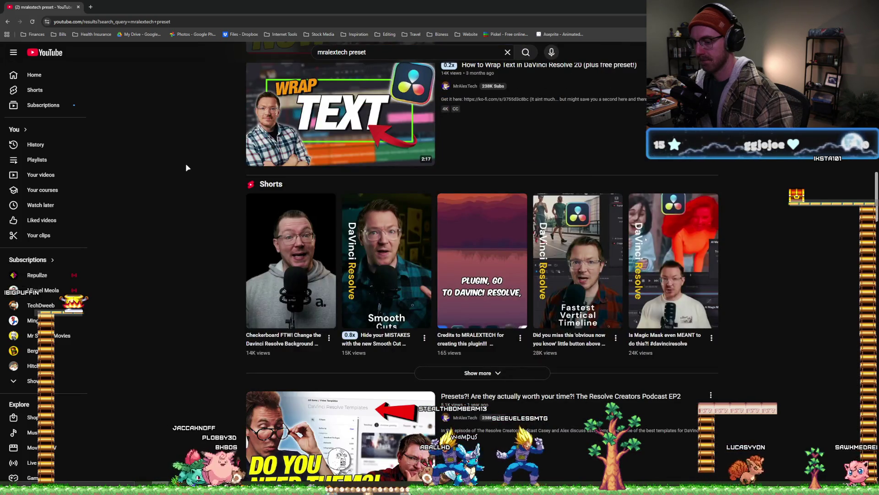
pyautogui.scroll(10, 185, 163)
pyautogui.scroll(5, 185, 184)
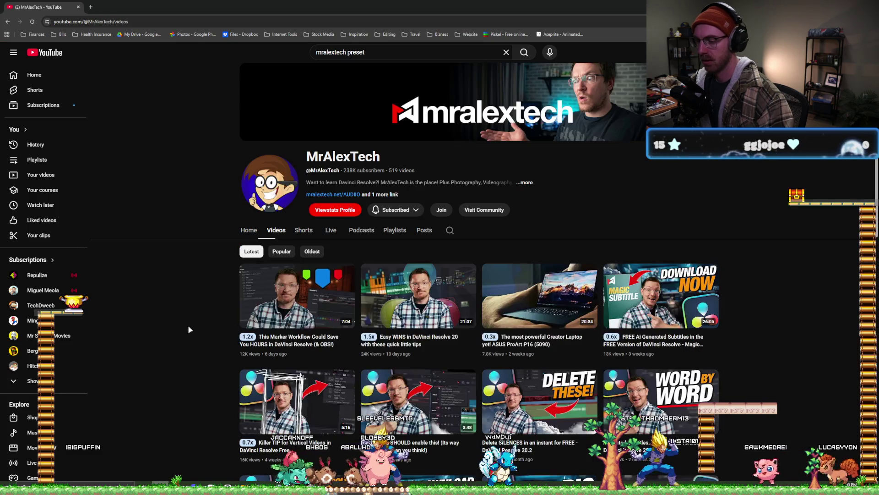
# - Open the 'How I start every project in DaVinci Resolve 20' video
pyautogui.scroll(-5, 186, 330)
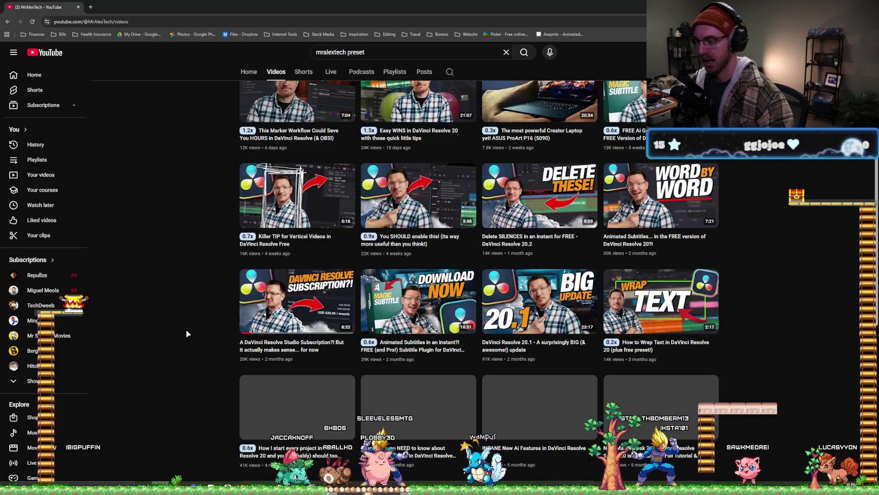
pyautogui.scroll(-4, 186, 334)
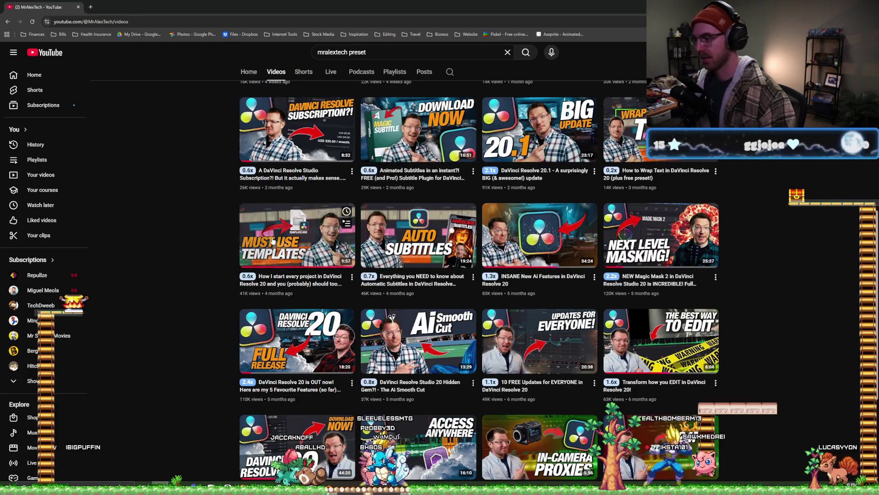
pyautogui.click(275, 178)
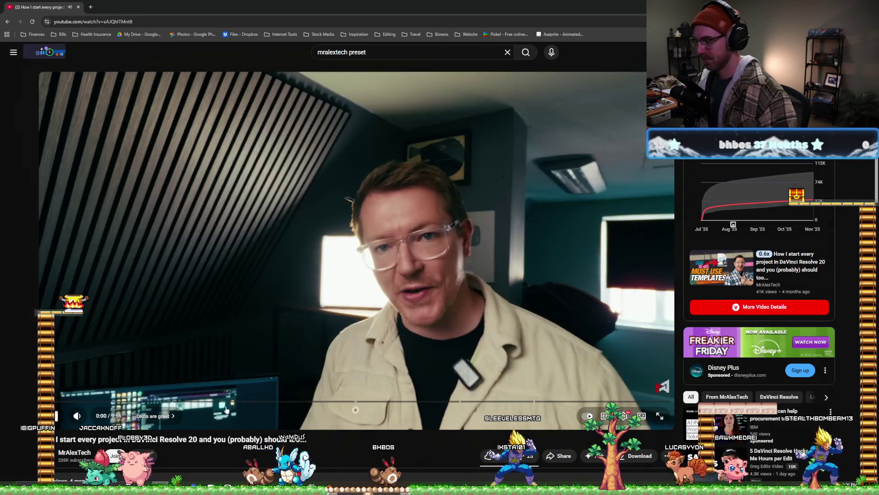
# - Pause the video, resize the browser window, select its URL, then minimize the browser
pyautogui.press('space')
pyautogui.moveTo(355, 7)
pyautogui.mouseDown()
pyautogui.moveTo(356, 40)
pyautogui.moveTo(374, 12)
pyautogui.mouseUp()
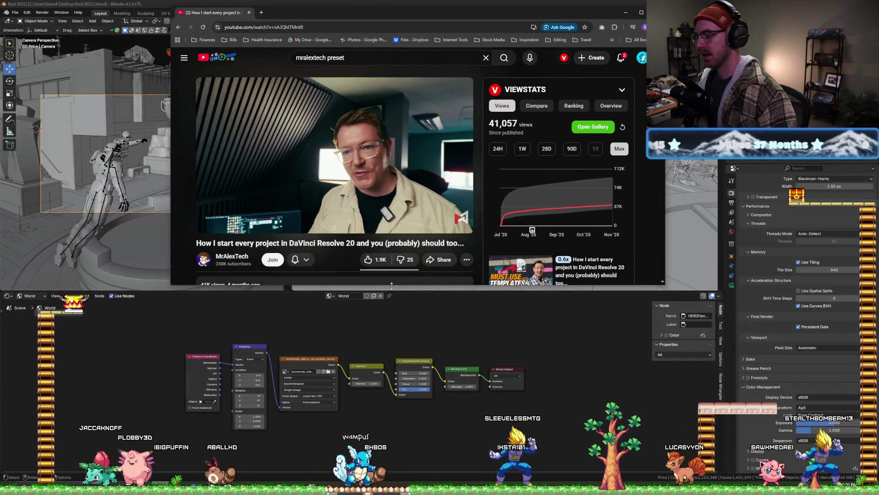
pyautogui.moveTo(391, 285); pyautogui.dragTo(391, 422)
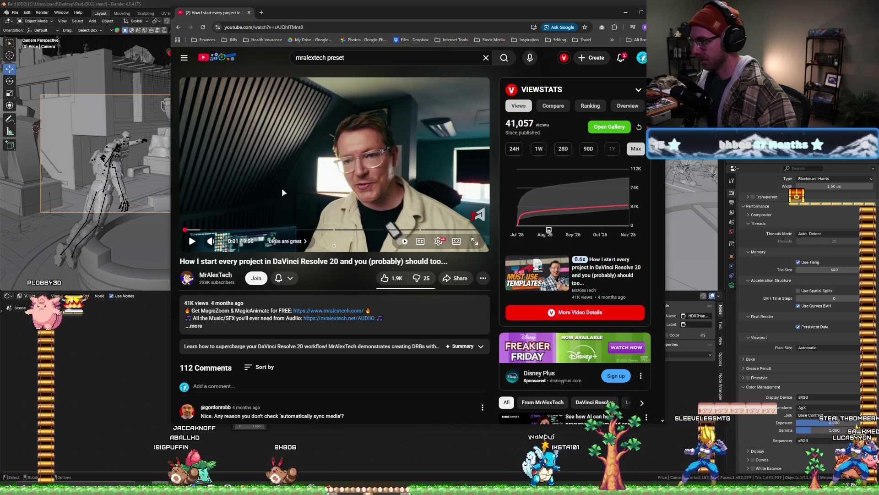
pyautogui.hotkey('ctrl', 'l')
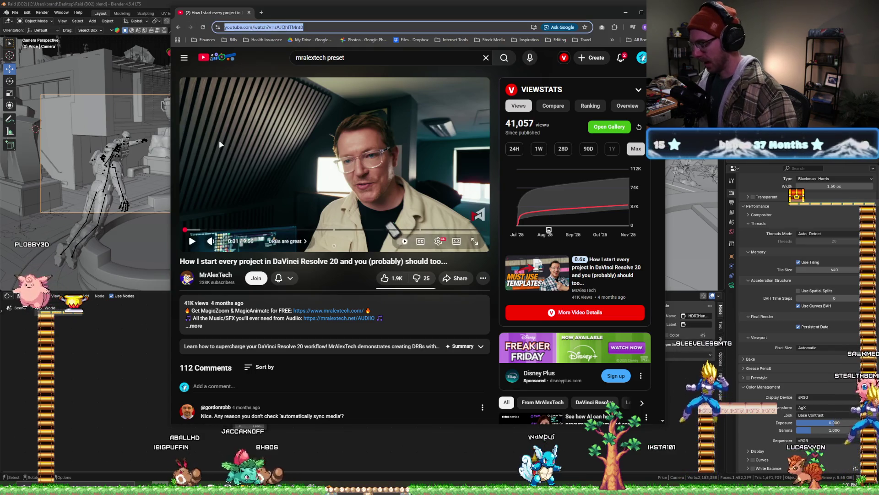
pyautogui.hotkey('alt', 'Tab')
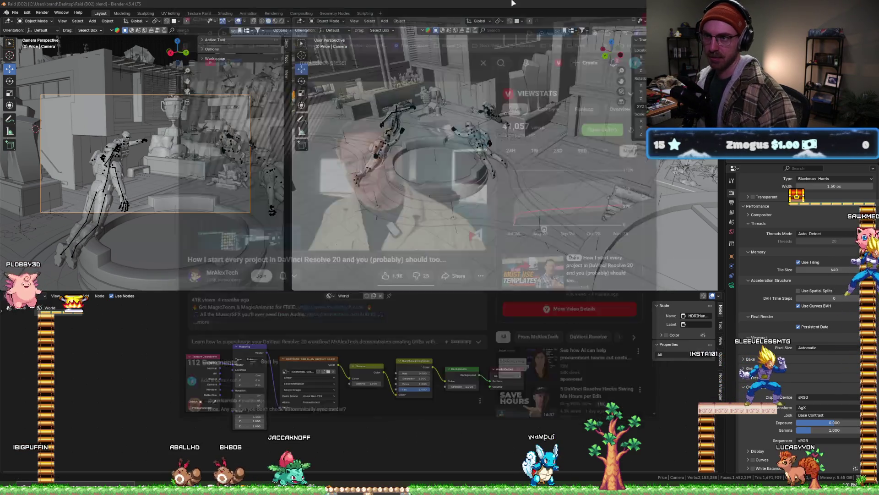
pyautogui.click(625, 12)
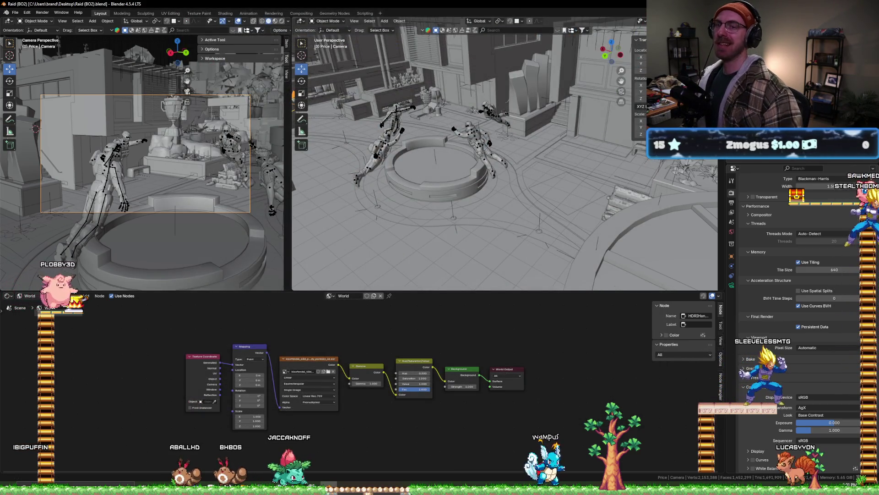
# - Hide Blender with Super+D to reach the desktop
pyautogui.press('super+d')
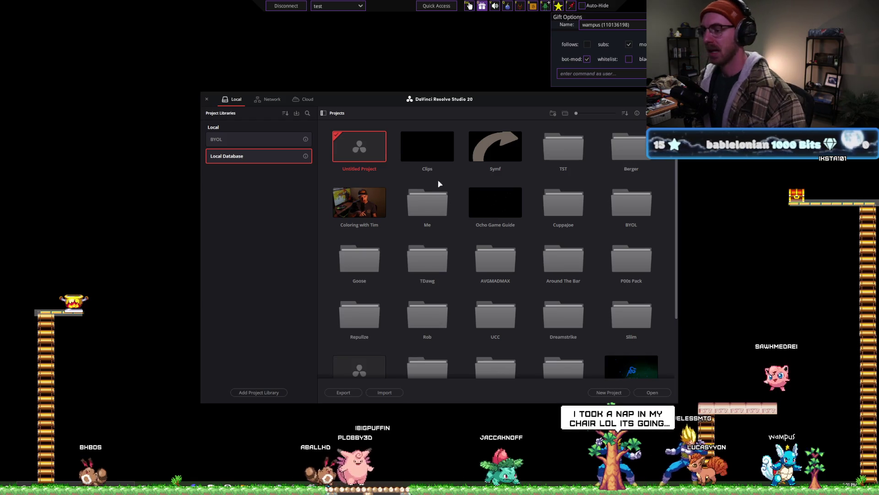
# - Start a new untitled project and set its media location to the D:\Videos folder
pyautogui.moveTo(495, 111); pyautogui.dragTo(493, 94)
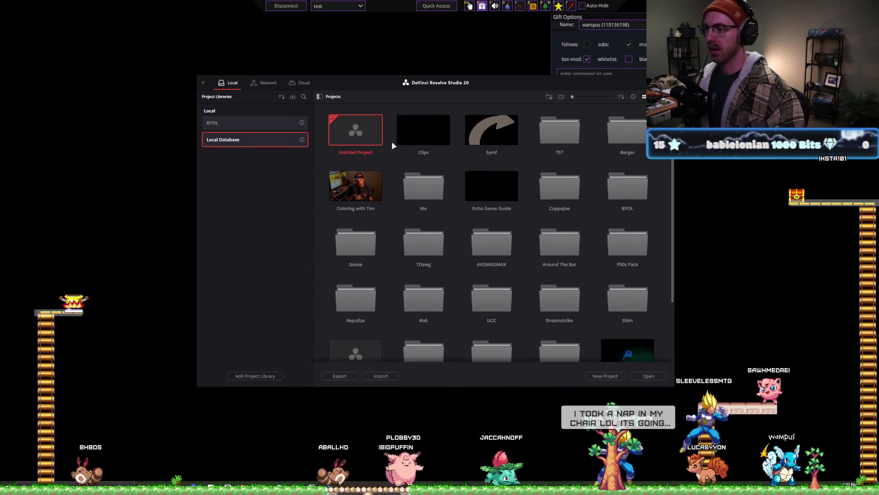
pyautogui.doubleClick(365, 138)
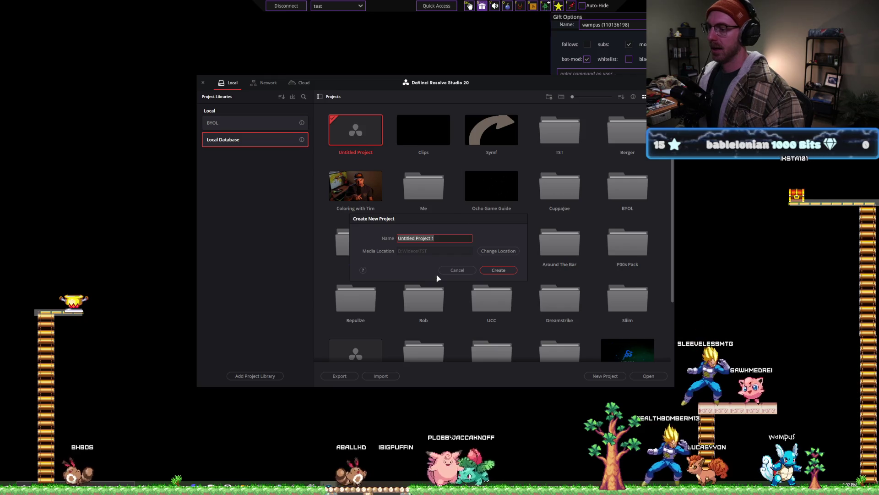
pyautogui.click(489, 252)
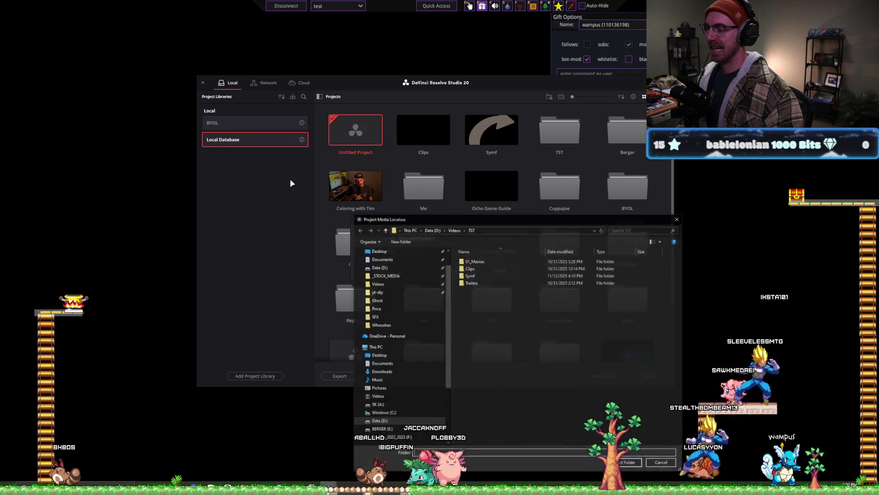
pyautogui.moveTo(455, 220); pyautogui.dragTo(359, 67)
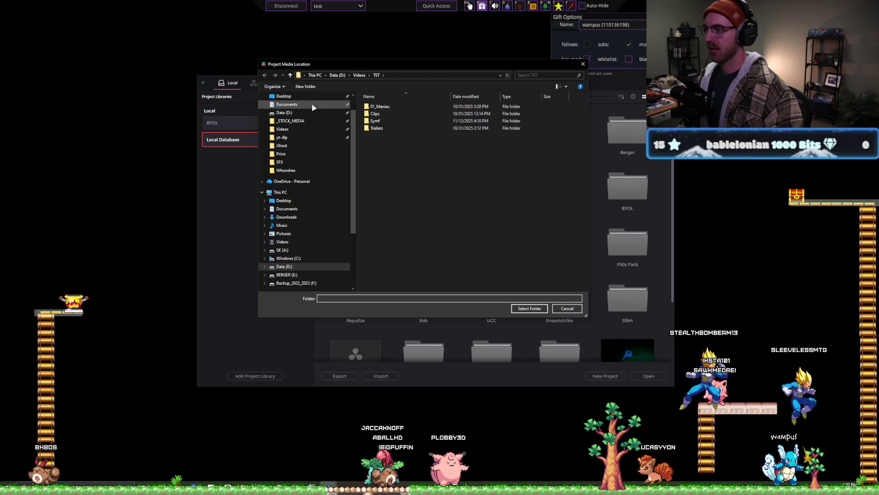
pyautogui.click(359, 77)
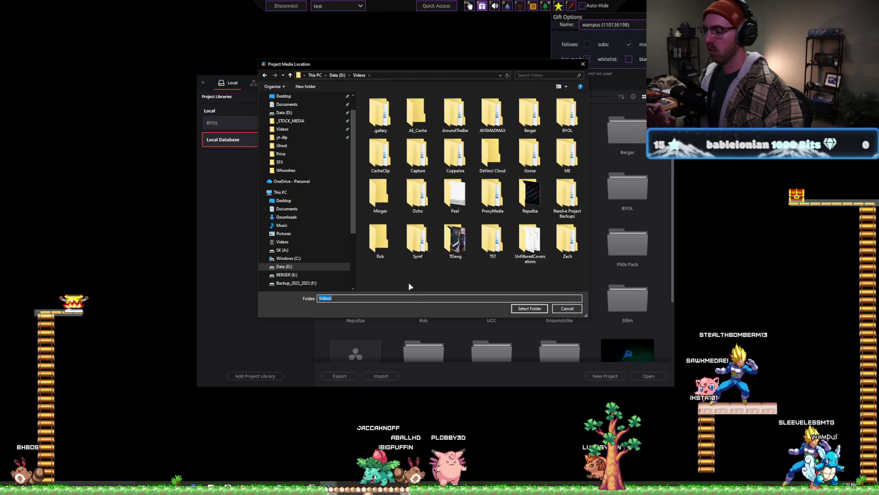
pyautogui.click(445, 276)
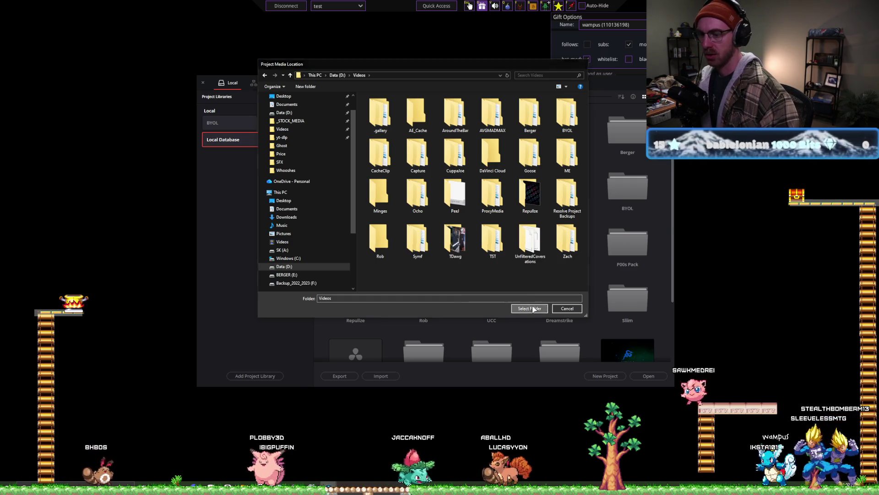
pyautogui.click(530, 309)
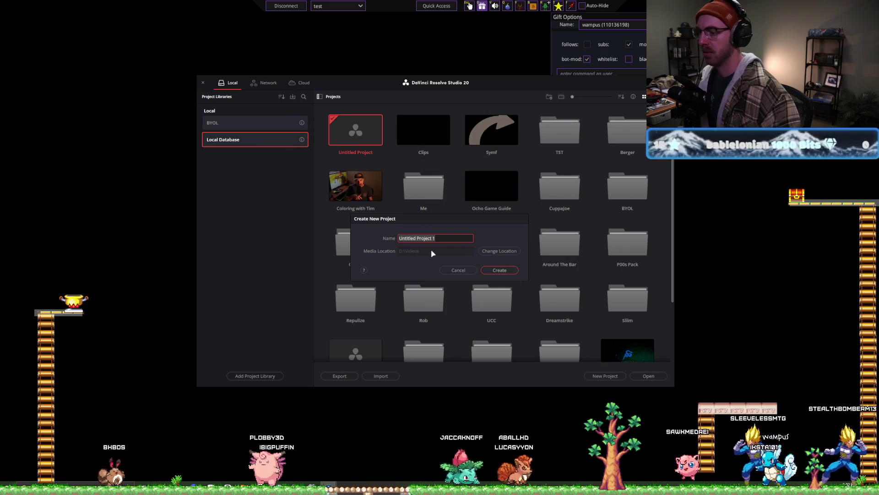
# - Create Untitled Project 1, give the timeline slightly more room than the viewer, and minimize Resolve
pyautogui.click(499, 271)
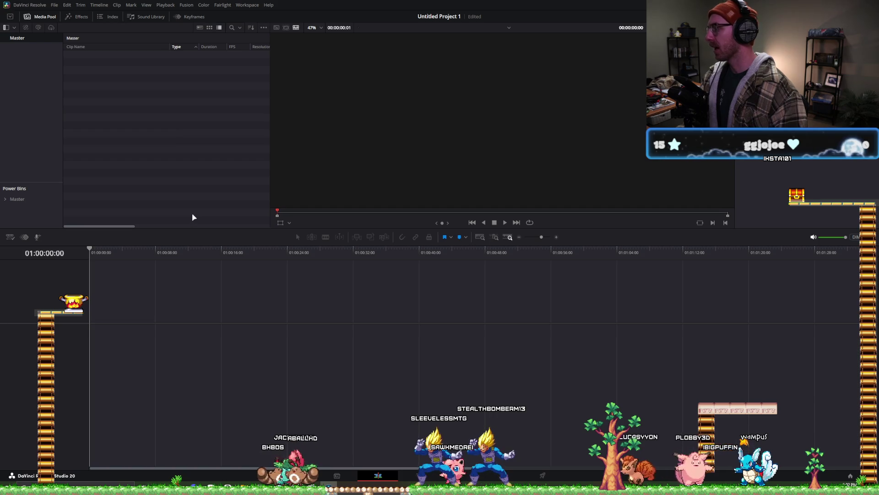
pyautogui.moveTo(336, 228); pyautogui.dragTo(336, 210)
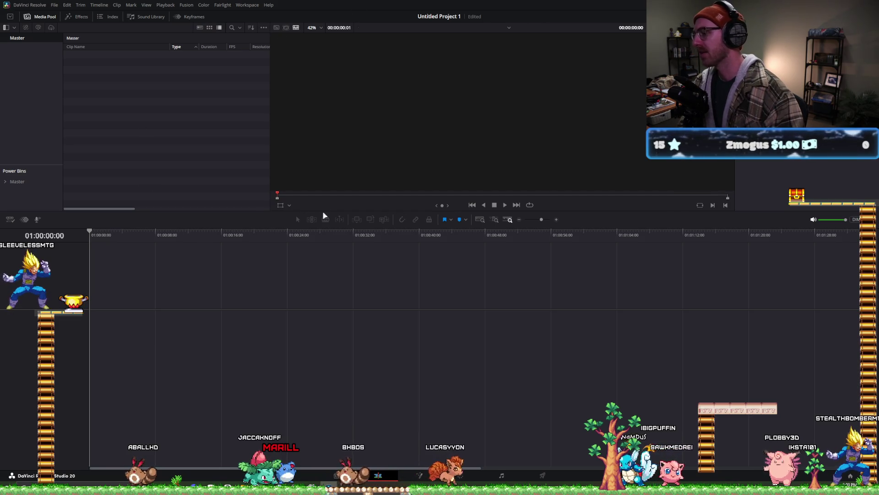
pyautogui.moveTo(324, 212); pyautogui.dragTo(323, 217)
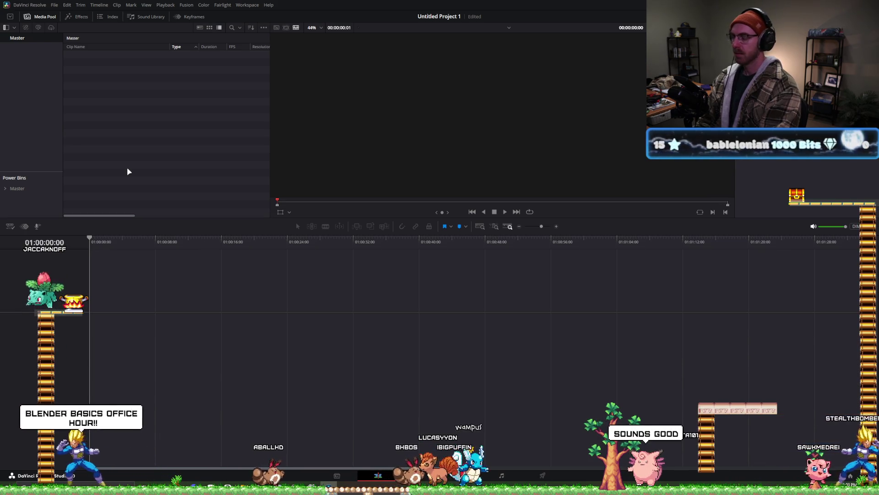
pyautogui.press('super+d')
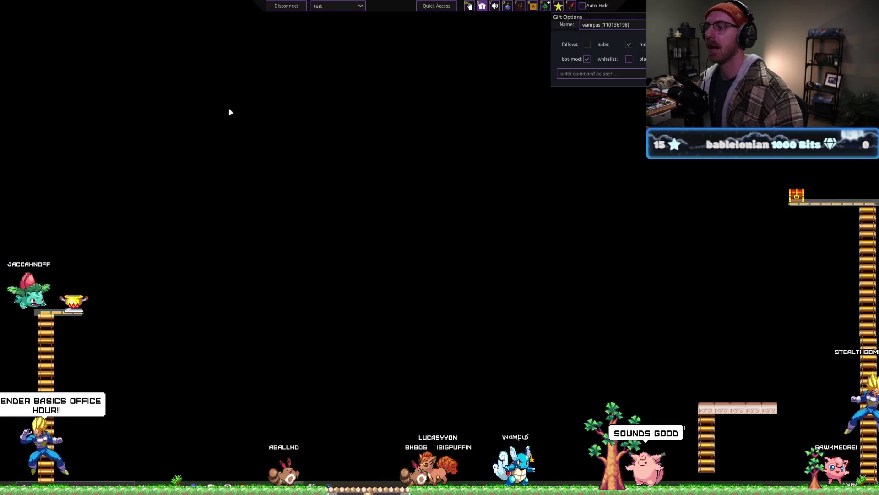
# - In File Explorer's Desktop folder, select Raid (BO2).blend and Raid (BO2).blend1, then minimize it
pyautogui.click(194, 487)
pyautogui.moveTo(312, 13); pyautogui.dragTo(878, 13)
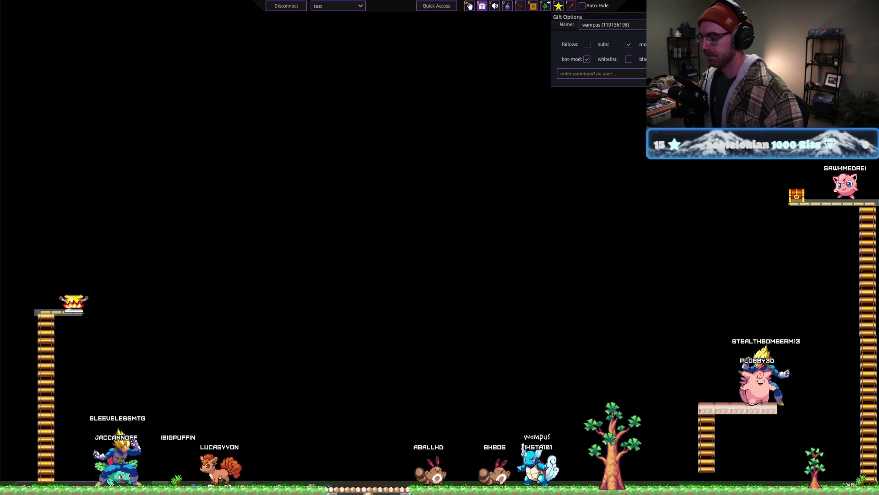
pyautogui.hotkey('alt', 'Tab')
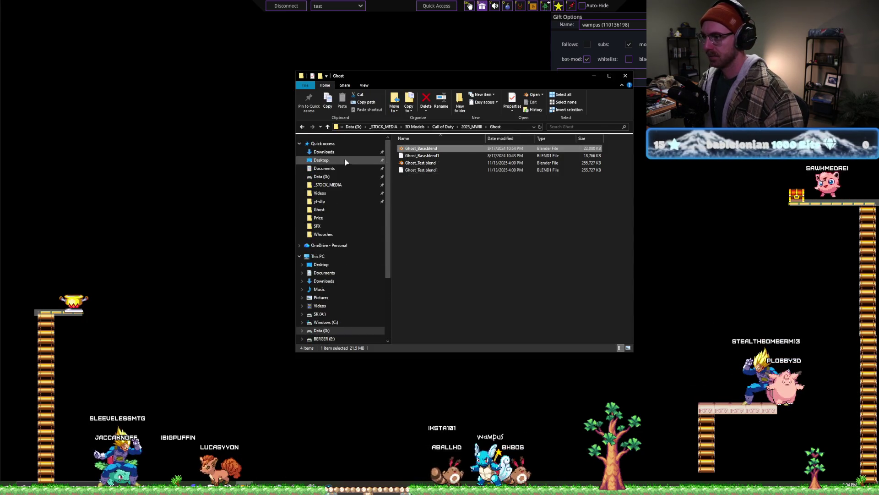
pyautogui.click(345, 161)
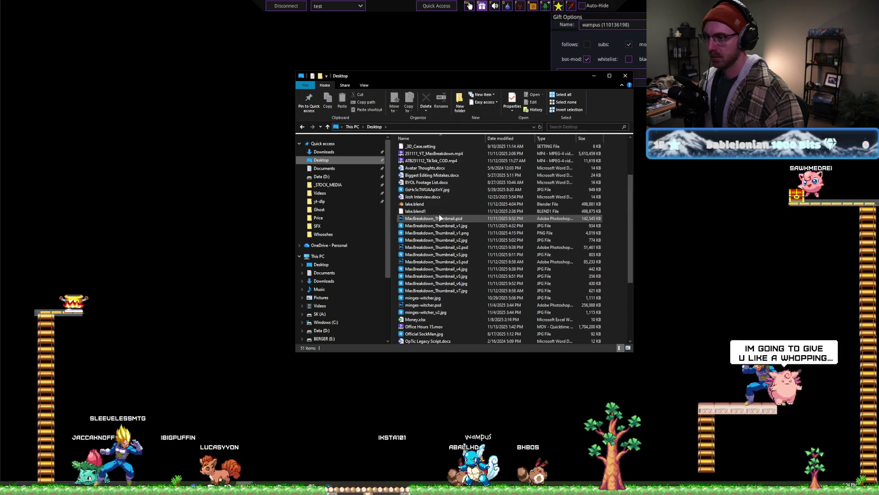
pyautogui.scroll(-5, 440, 220)
pyautogui.moveTo(443, 265); pyautogui.dragTo(461, 262)
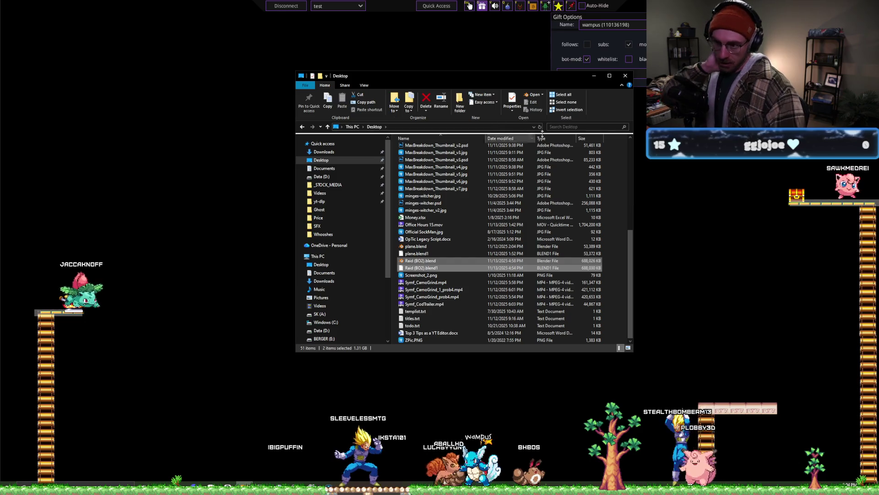
pyautogui.click(594, 76)
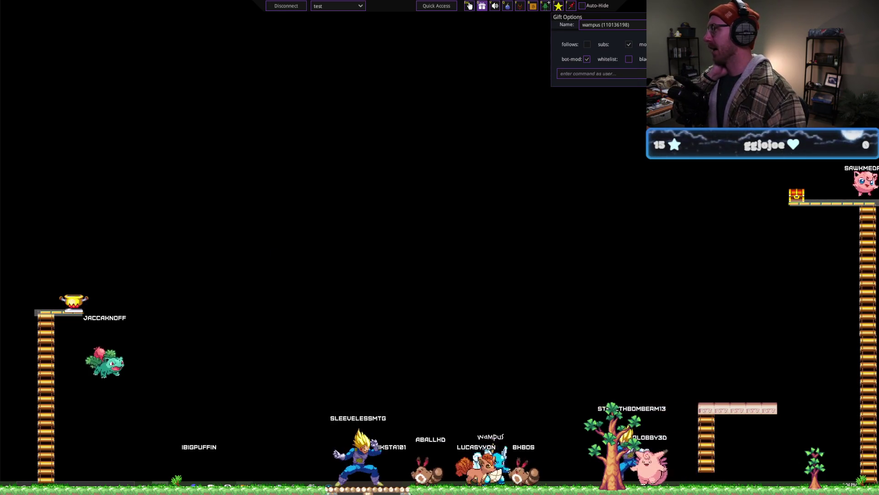
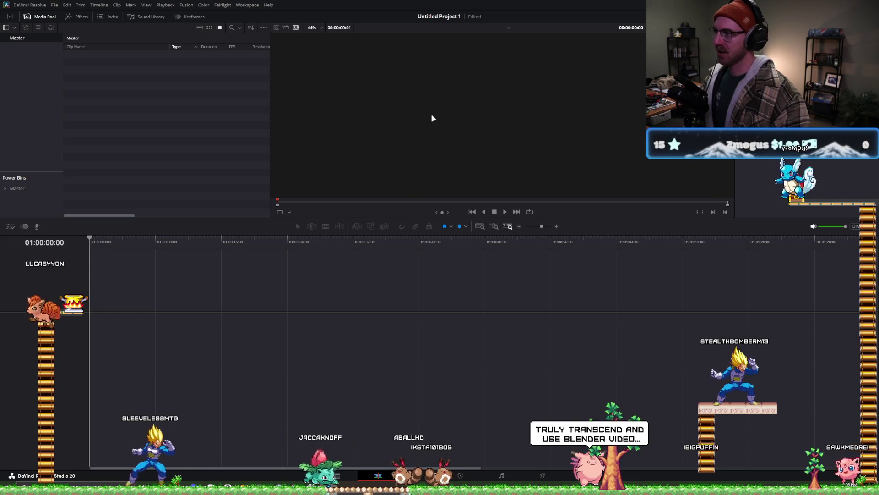
# - Raise the viewer/timeline divider slightly and open Project Settings on Master Settings with Shift+9
pyautogui.moveTo(546, 216); pyautogui.dragTo(546, 213)
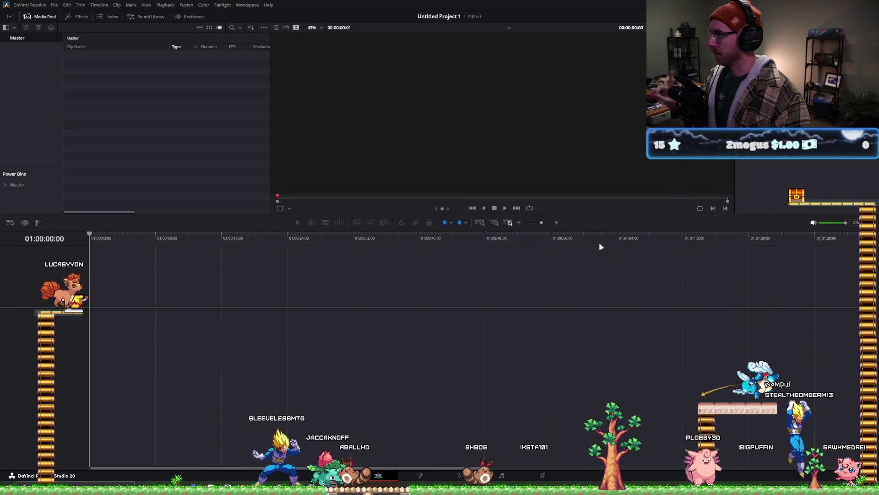
pyautogui.hotkey('shift', '9')
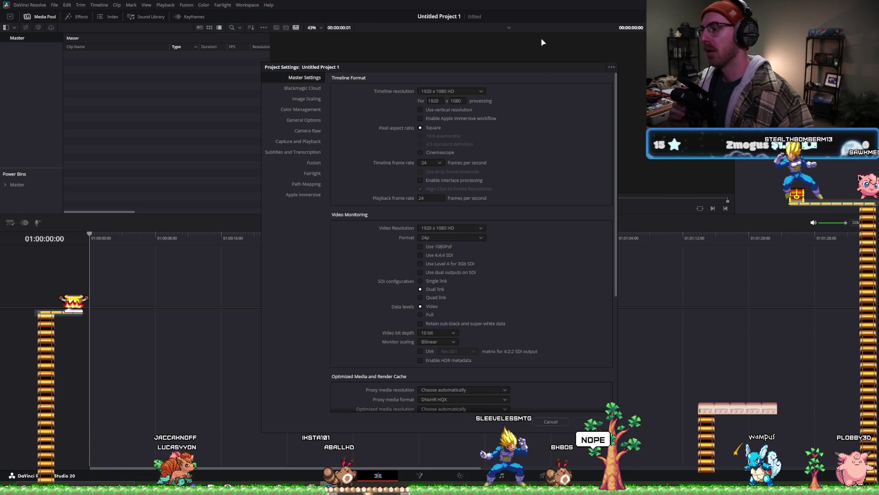
# - Enter a custom timeline resolution of 2560 width by 1440 height in Master Settings
pyautogui.moveTo(503, 64); pyautogui.dragTo(501, 53)
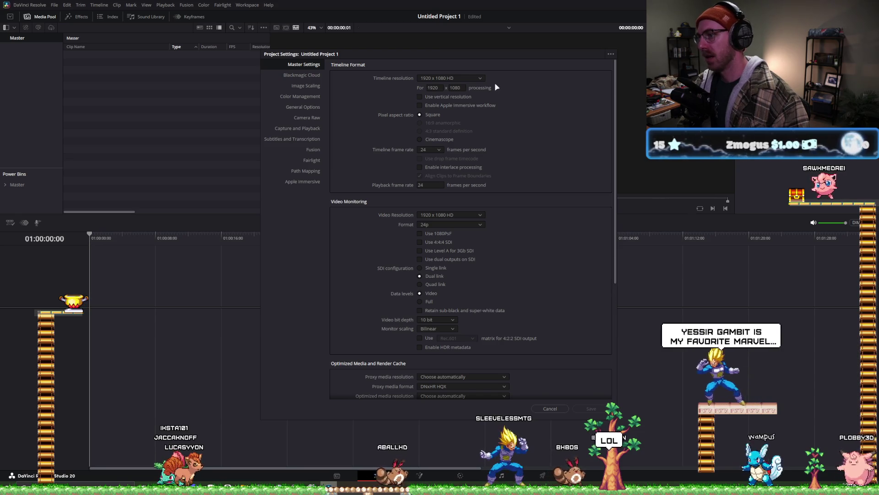
pyautogui.click(462, 77)
pyautogui.click(461, 76)
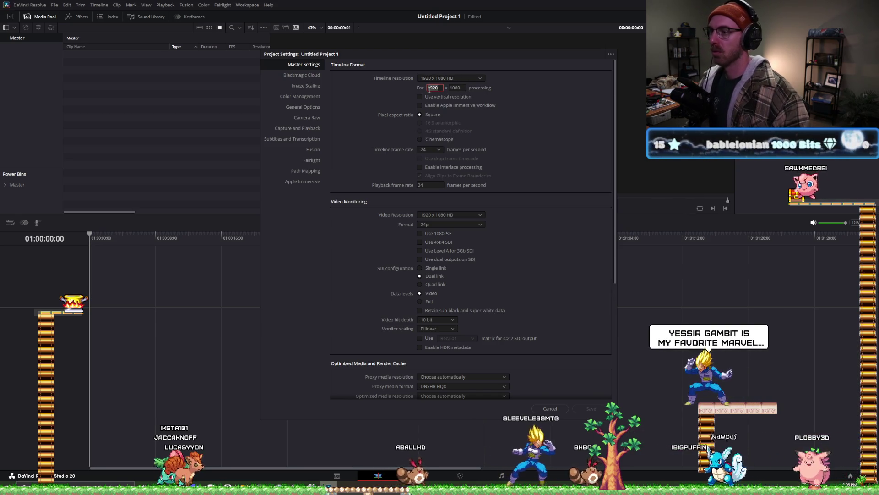
pyautogui.click(430, 90)
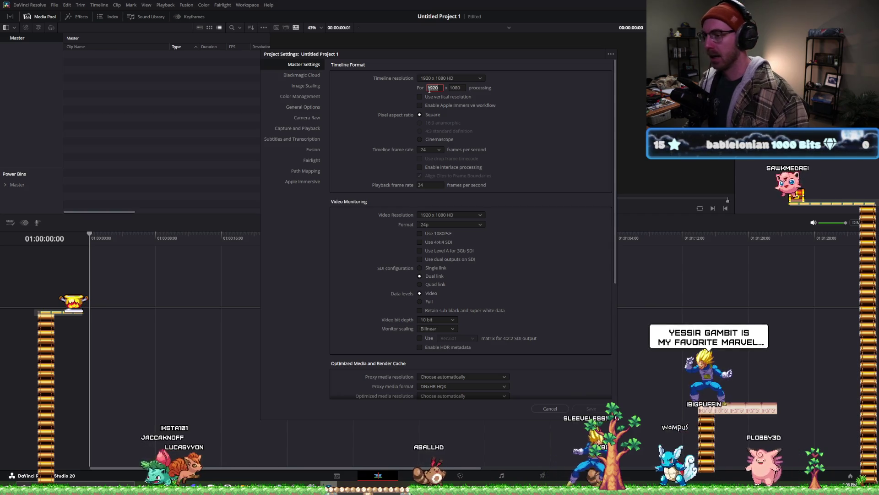
pyautogui.write('3')
pyautogui.write('560')
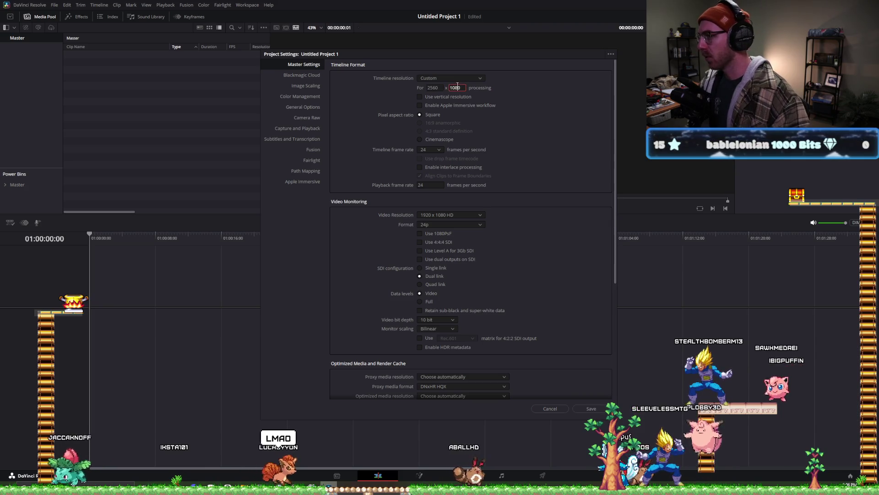
pyautogui.click(457, 86)
pyautogui.write('0')
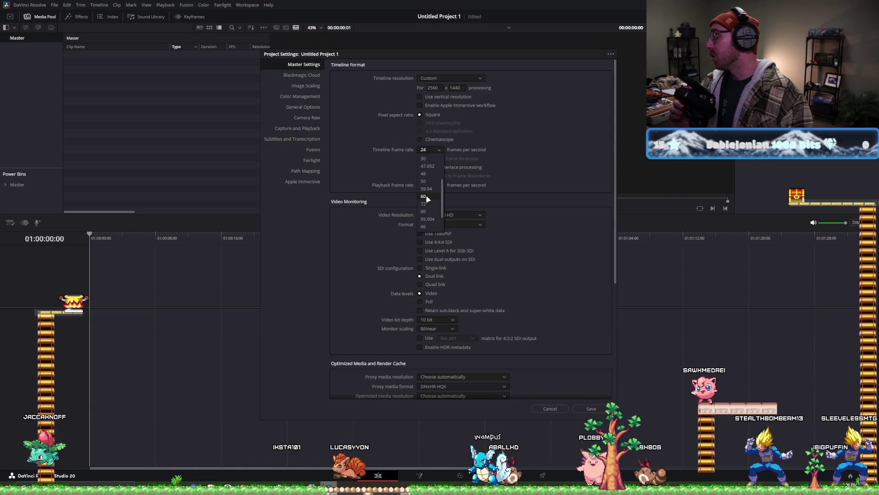
# - Choose 30 fps as the timeline frame rate and scroll down the Master Settings page
pyautogui.scroll(1, 426, 194)
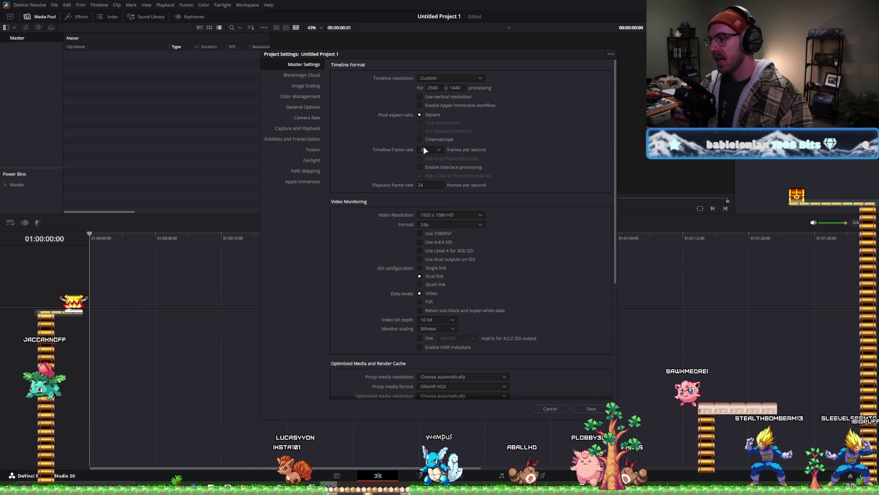
pyautogui.click(431, 181)
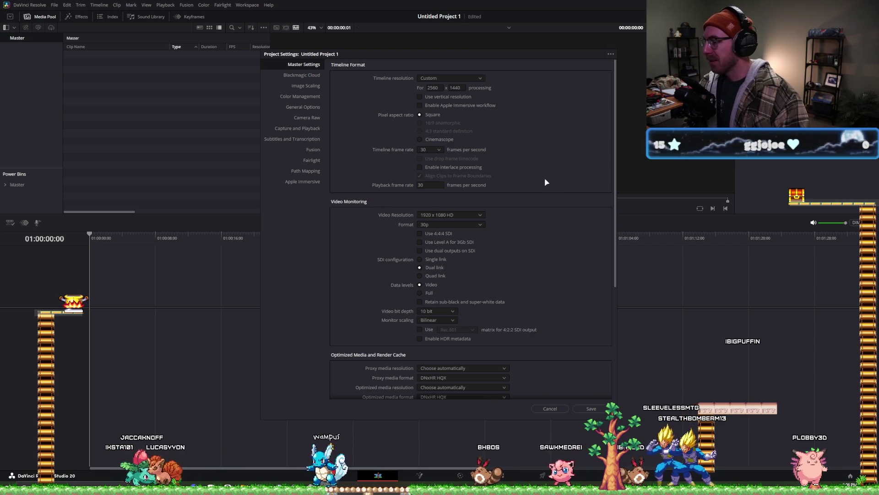
pyautogui.scroll(-3, 535, 185)
pyautogui.scroll(-2, 521, 148)
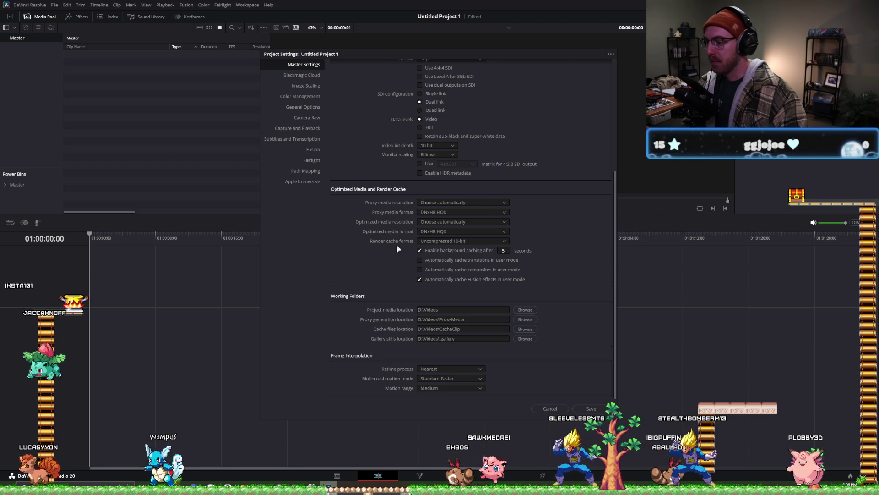
# - Set proxy and optimized media to Quarter resolution in ProRes 422 Proxy format
pyautogui.click(455, 204)
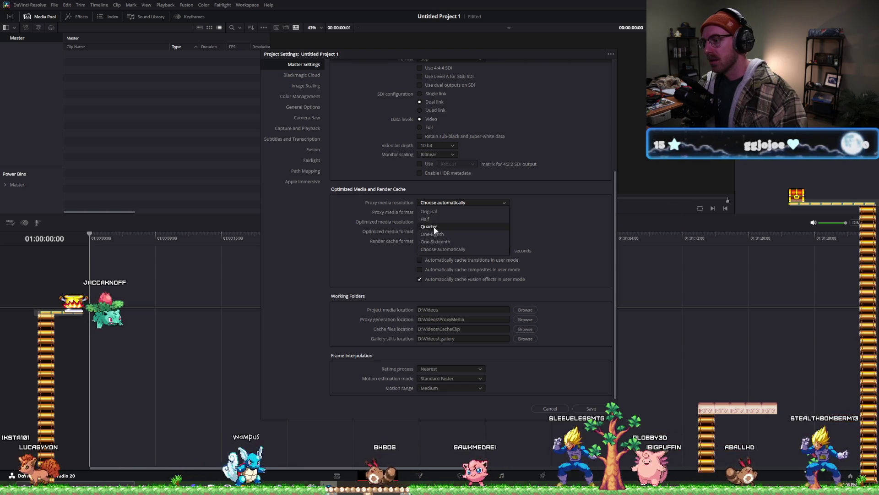
pyautogui.click(434, 227)
pyautogui.click(449, 212)
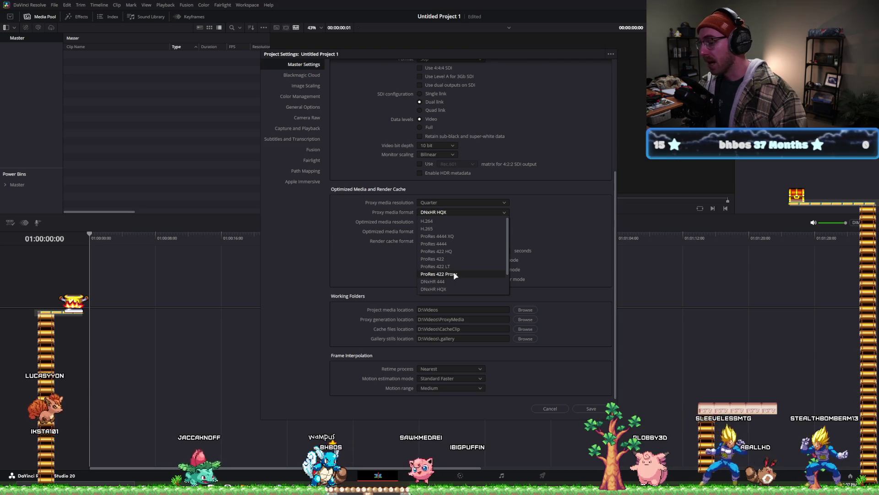
pyautogui.click(467, 275)
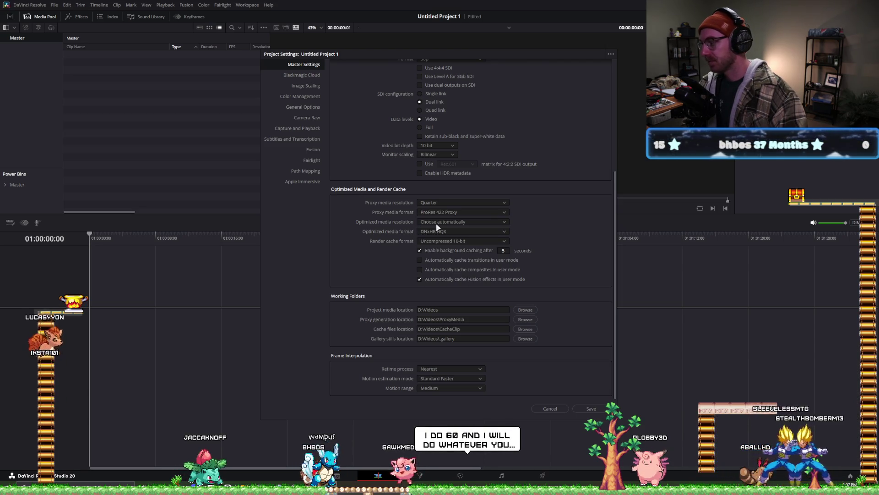
pyautogui.click(472, 221)
pyautogui.click(440, 245)
pyautogui.click(462, 231)
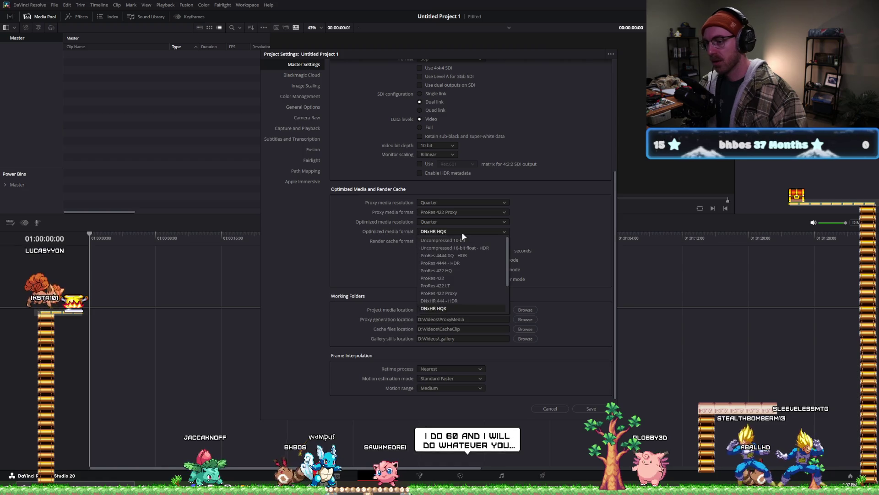
pyautogui.click(465, 294)
# - Set the render cache format to ProRes 422 Proxy and adjust the caching options
pyautogui.click(447, 241)
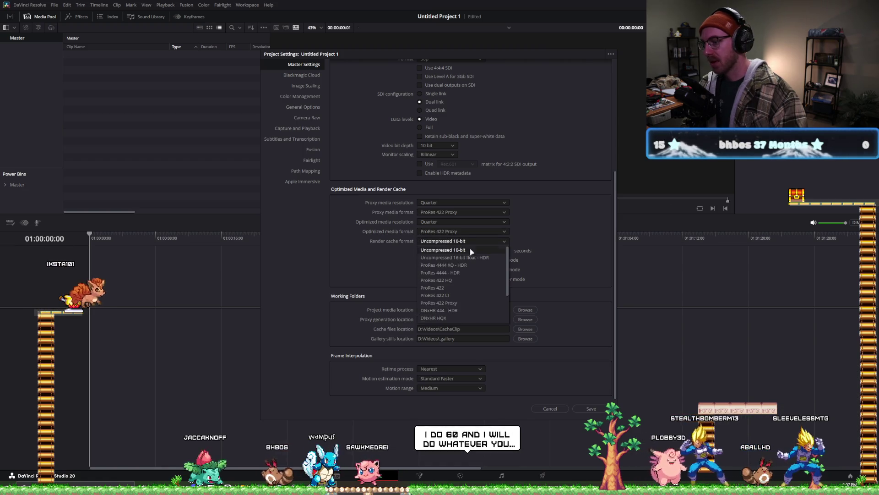
pyautogui.click(452, 303)
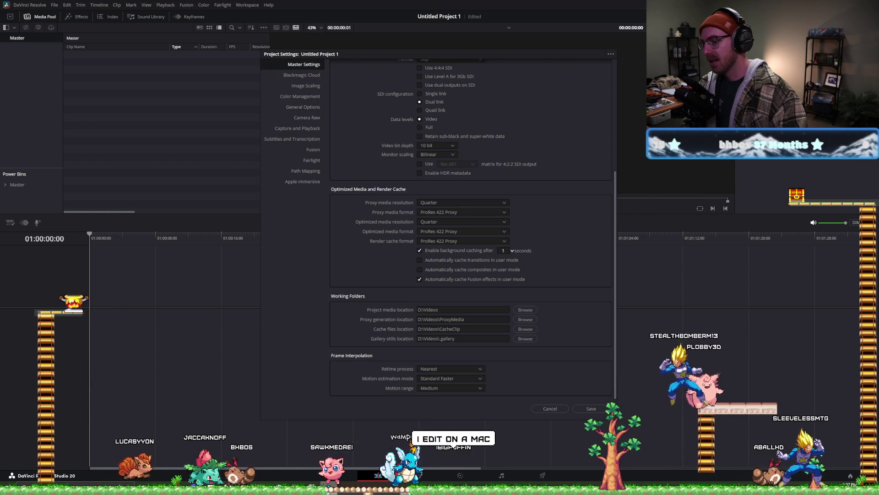
pyautogui.click(512, 250)
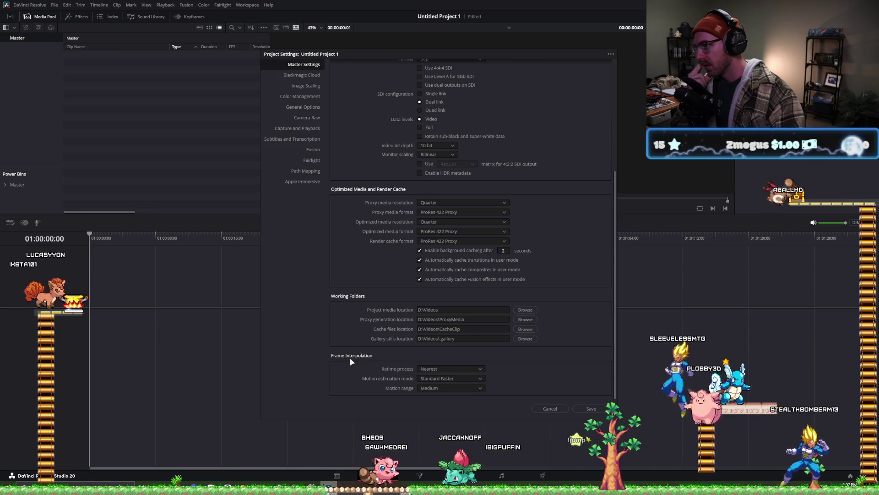
pyautogui.click(310, 97)
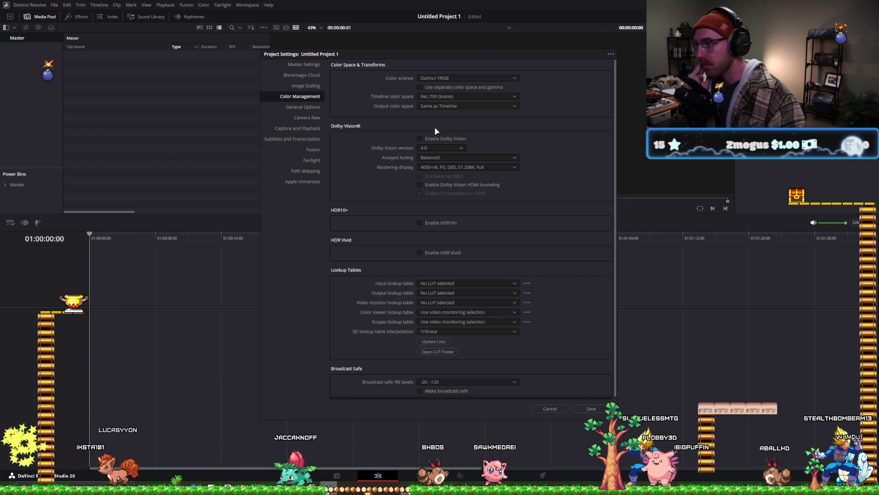
# - Leave the timeline color space at Rec.709 (Scene) and go back to Master Settings
pyautogui.click(458, 97)
pyautogui.scroll(10, 477, 133)
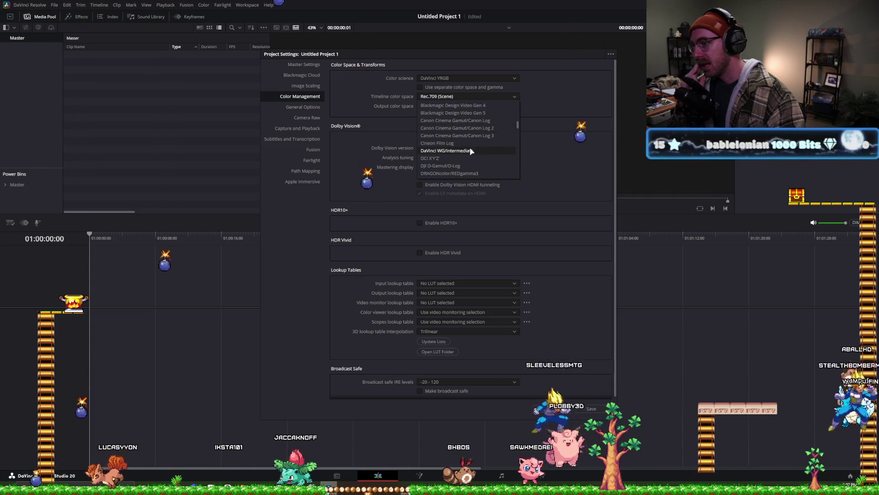
pyautogui.click(364, 89)
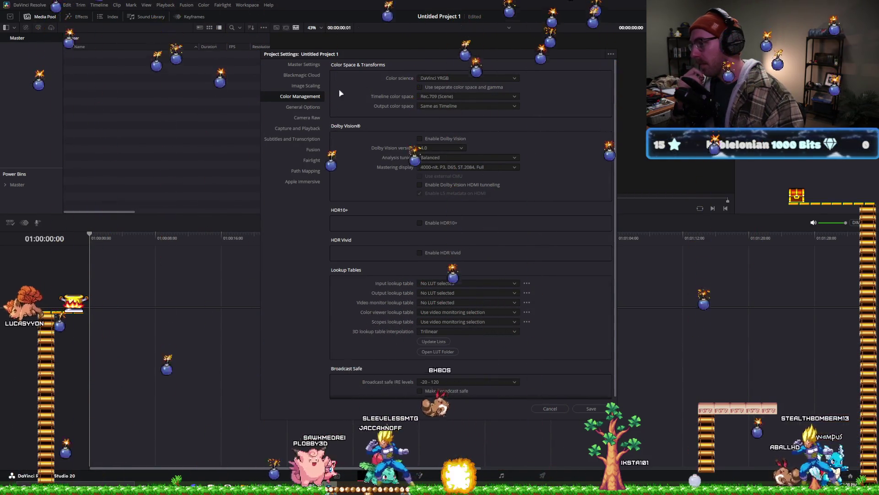
pyautogui.click(304, 65)
pyautogui.scroll(-5, 346, 170)
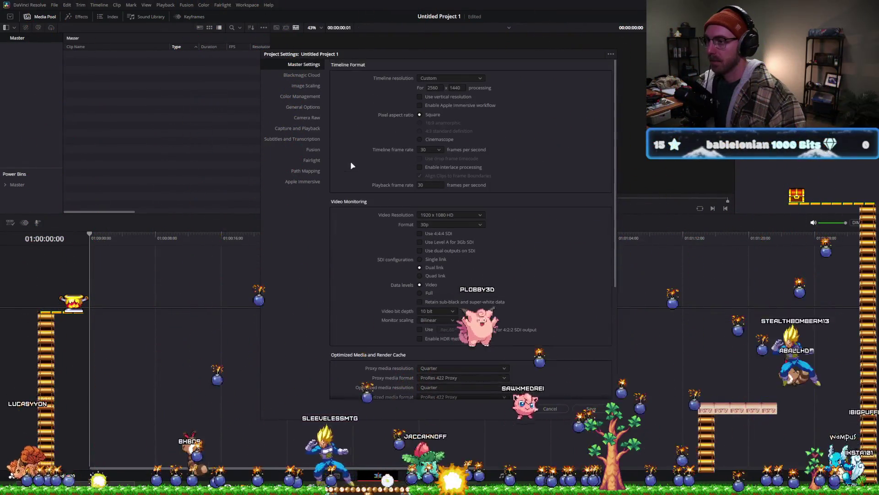
pyautogui.scroll(5, 350, 176)
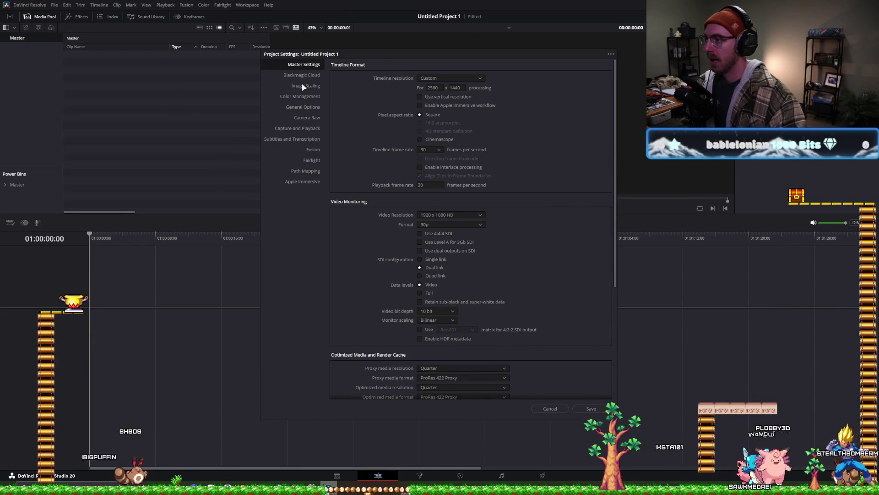
# - Browse the Fusion, Camera Raw, General Options, Image Scaling and Blackmagic Cloud pages, then show the presets menu
pyautogui.click(308, 151)
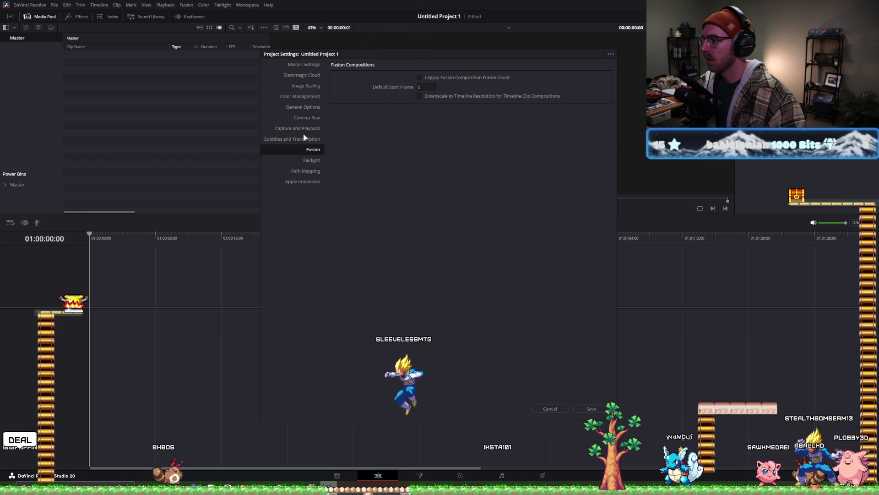
pyautogui.click(307, 119)
pyautogui.click(308, 107)
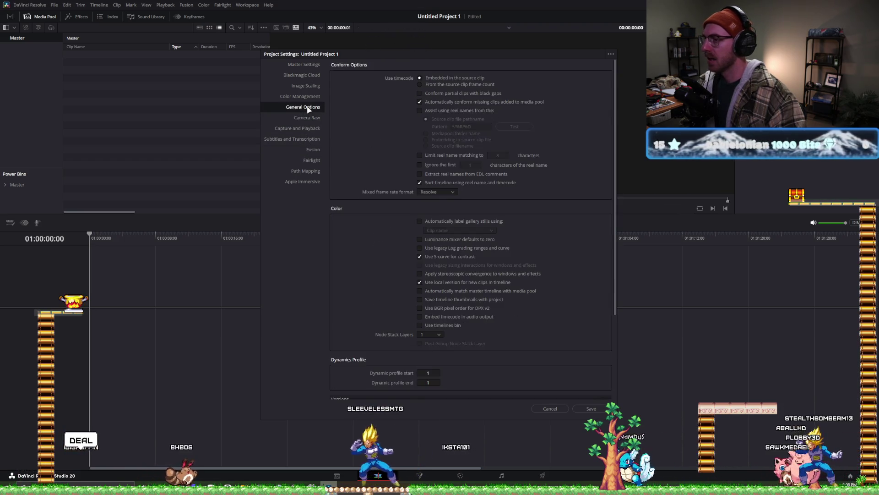
pyautogui.click(307, 86)
pyautogui.click(306, 75)
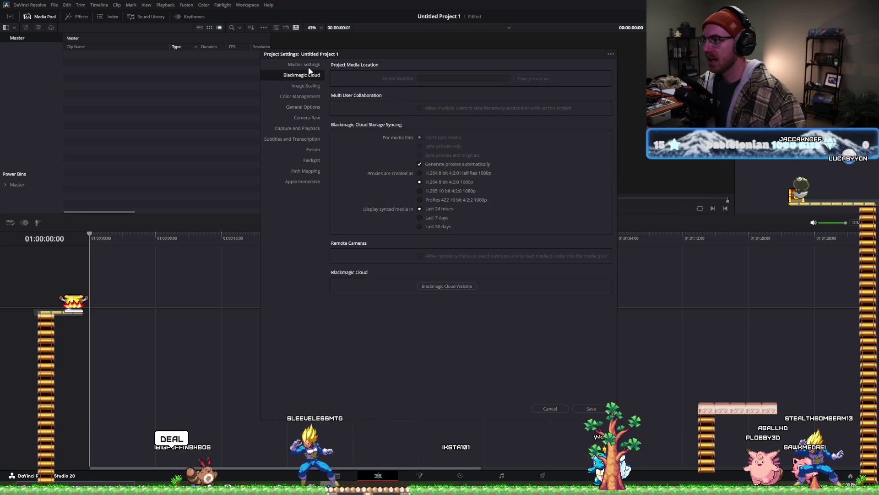
pyautogui.click(304, 65)
pyautogui.click(310, 171)
pyautogui.click(312, 160)
pyautogui.click(306, 65)
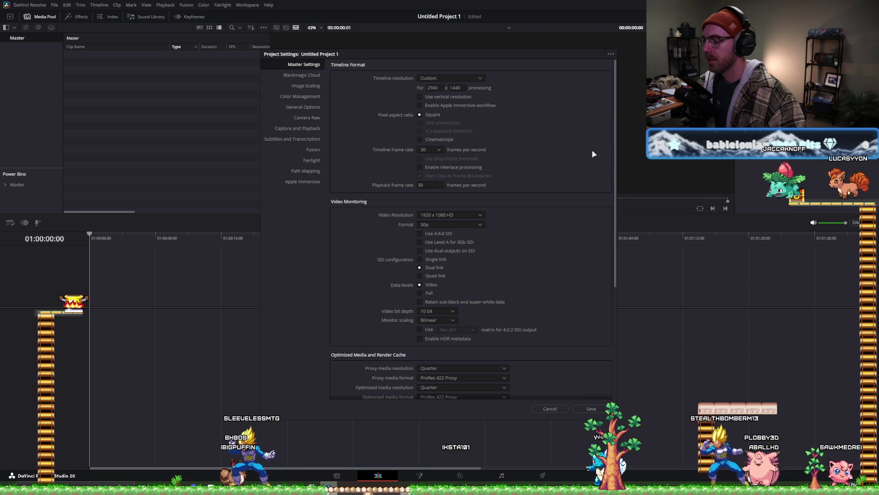
pyautogui.click(611, 54)
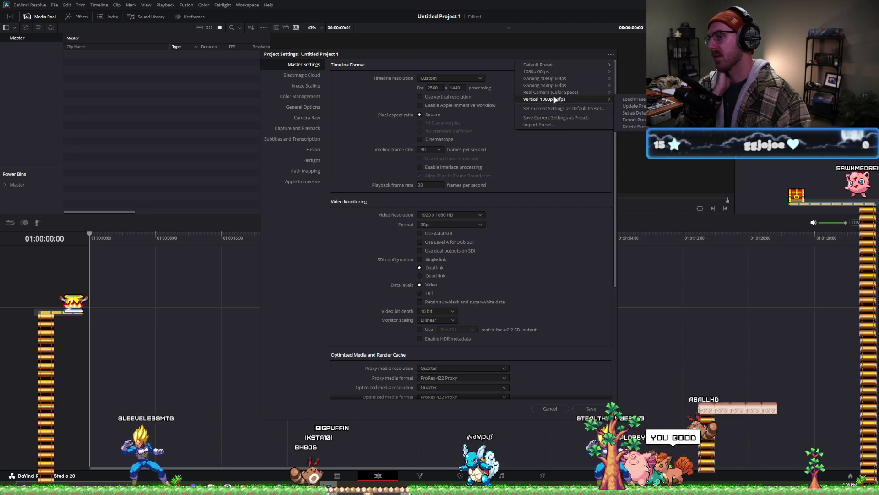
# - Check the project settings presets menu and close it without choosing a preset
pyautogui.moveTo(552, 94)
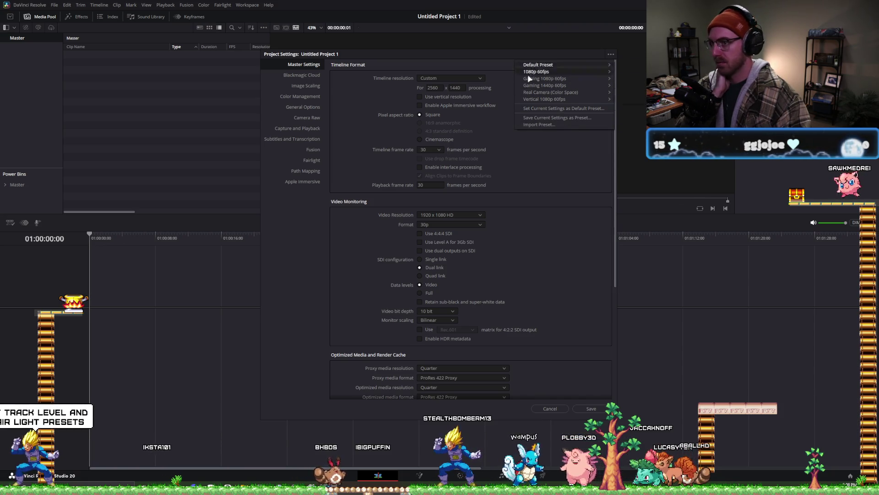
pyautogui.click(561, 173)
pyautogui.click(610, 54)
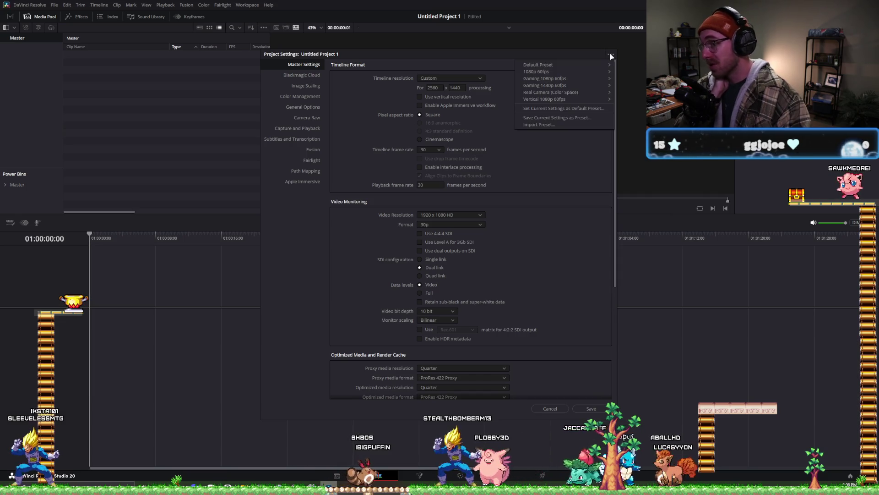
pyautogui.click(421, 74)
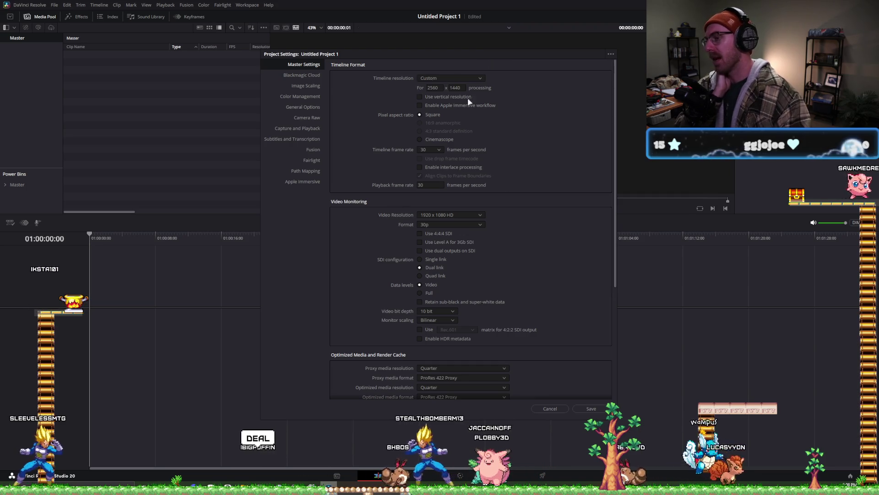
pyautogui.click(611, 54)
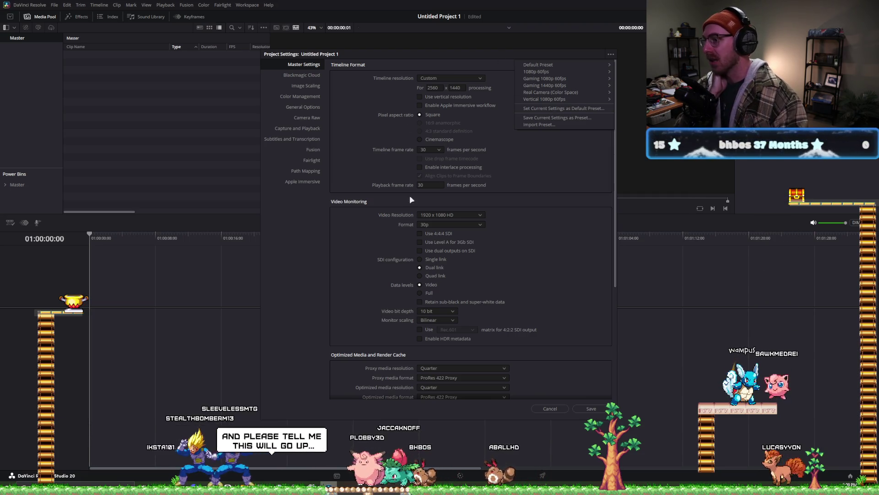
pyautogui.click(610, 55)
pyautogui.moveTo(562, 73)
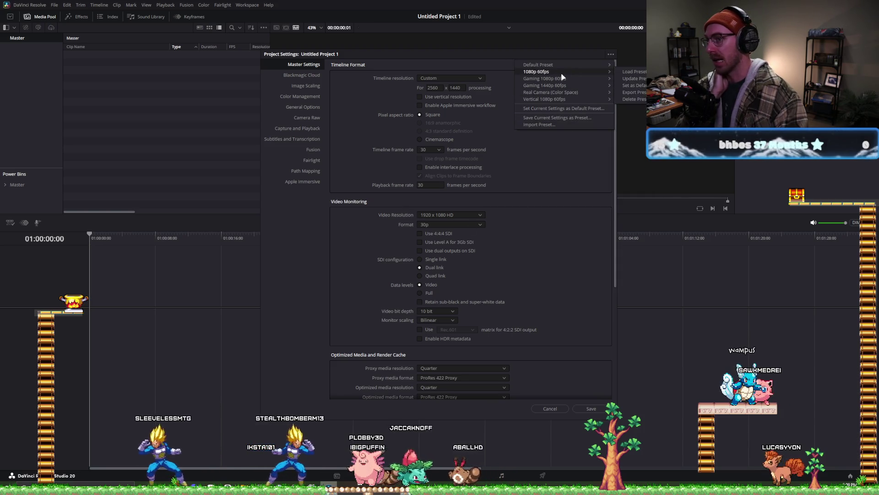
pyautogui.click(508, 57)
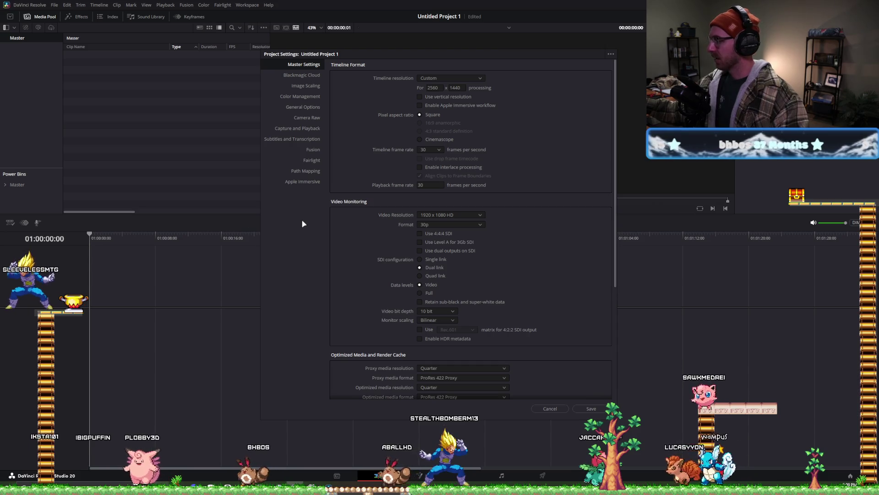
# - Scroll through the General Options project settings page
pyautogui.click(305, 107)
pyautogui.scroll(-5, 373, 161)
pyautogui.scroll(-5, 374, 160)
pyautogui.scroll(-5, 375, 161)
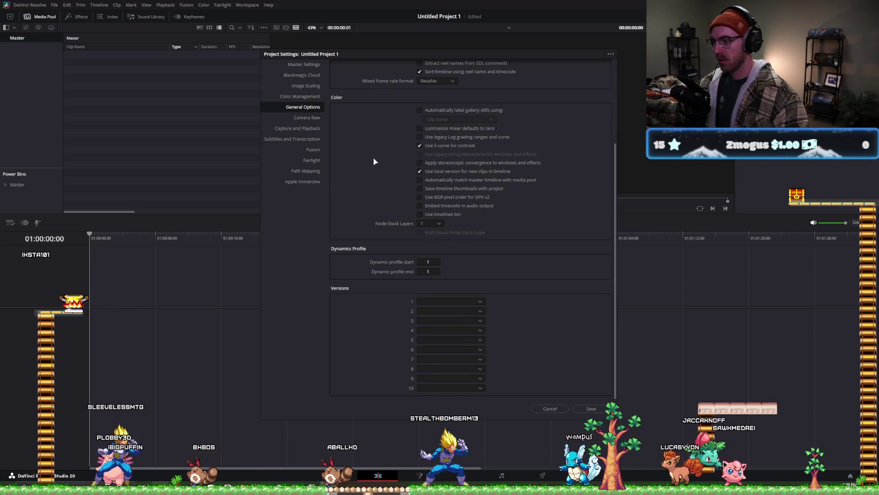
pyautogui.scroll(3, 375, 161)
pyautogui.scroll(3, 374, 162)
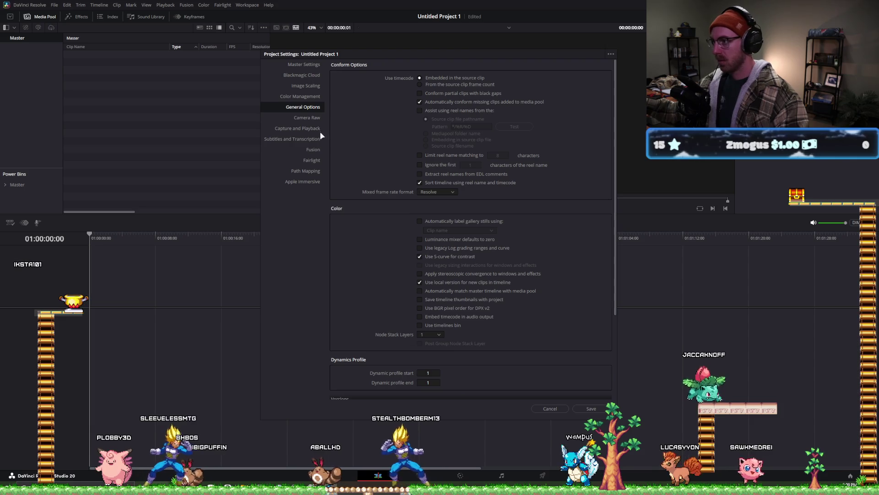
# - Browse Fairlight, Image Scaling, Color Management, Subtitles and Apple Immersive pages, then cancel Project Settings
pyautogui.click(315, 160)
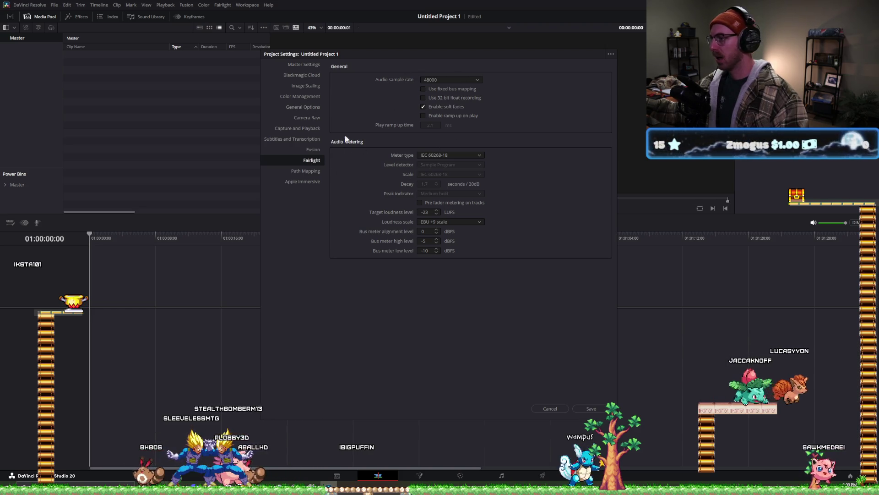
pyautogui.click(310, 107)
pyautogui.scroll(-3, 353, 178)
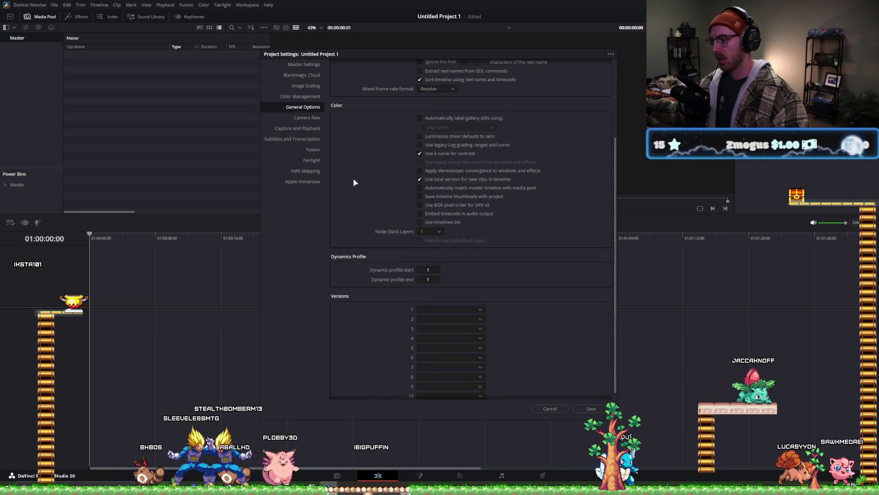
pyautogui.click(301, 84)
pyautogui.click(303, 98)
pyautogui.click(310, 139)
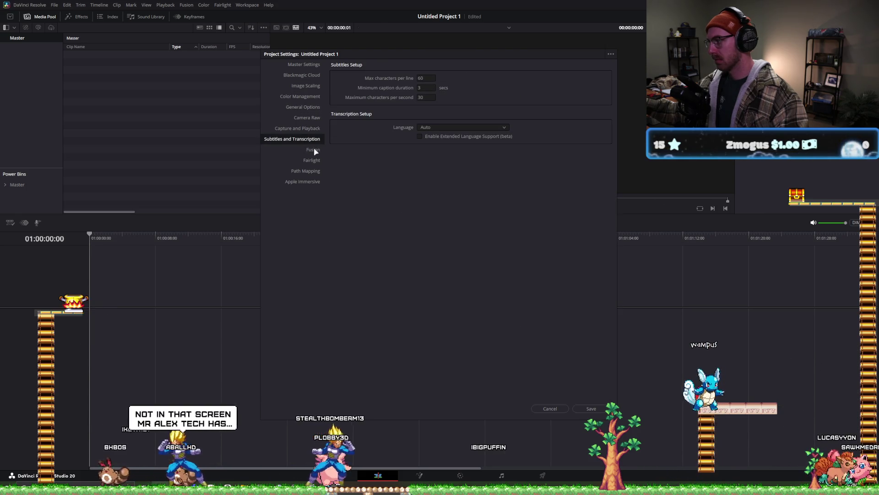
pyautogui.click(306, 182)
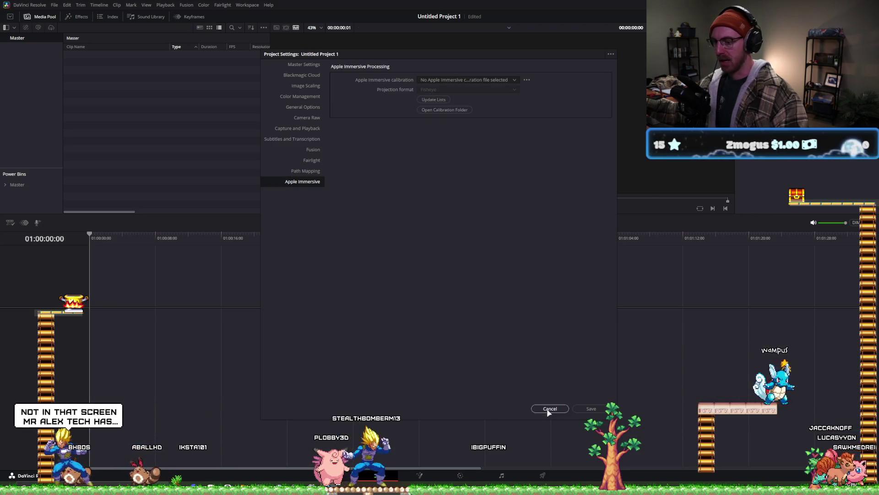
pyautogui.click(550, 408)
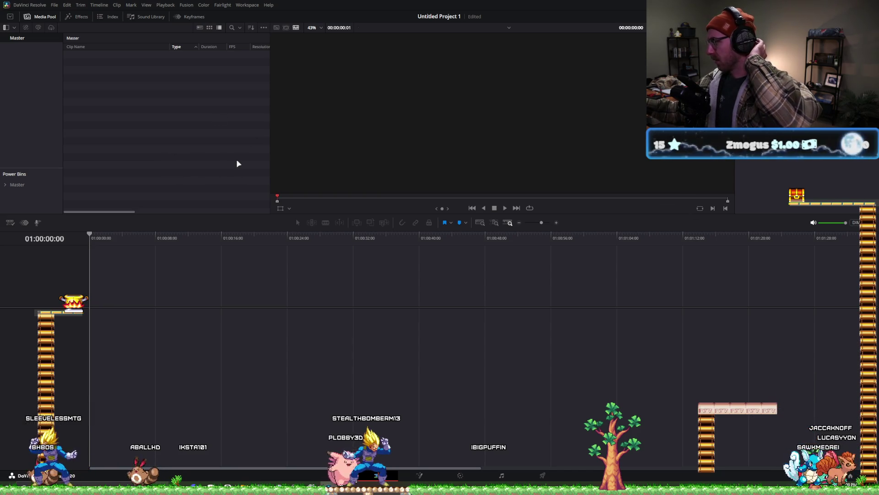
# - Open Preferences from the DaVinci Resolve menu, glance at Memory and GPU, and switch to User
pyautogui.click(28, 6)
pyautogui.click(53, 46)
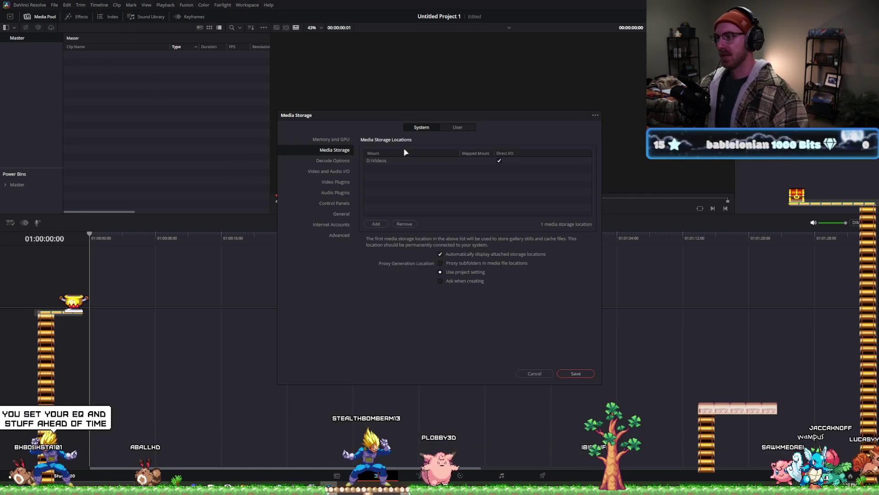
pyautogui.click(331, 140)
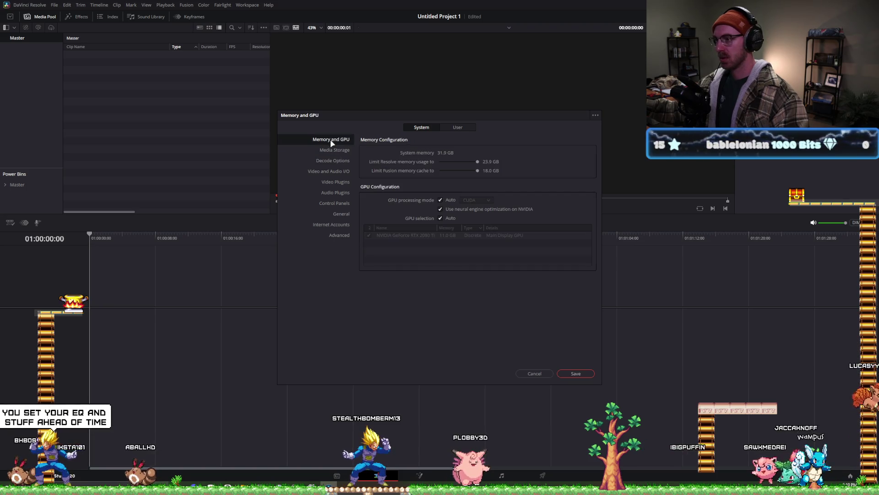
pyautogui.click(341, 152)
pyautogui.click(455, 127)
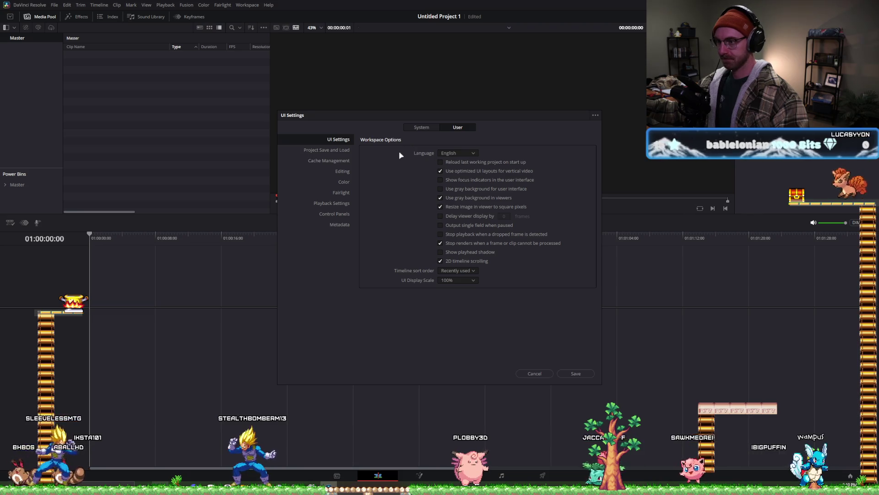
# - Review the User preferences: Project Save and Load, Editing, Cache, Playback and Control Panels
pyautogui.click(341, 151)
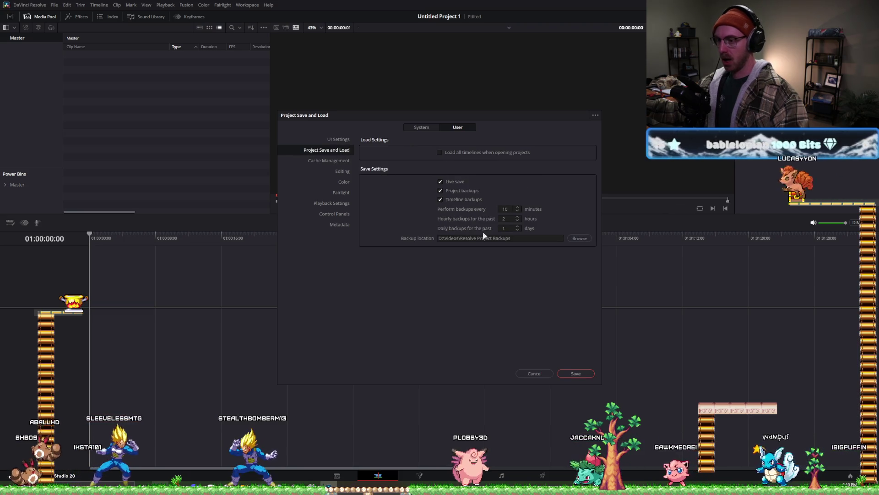
pyautogui.moveTo(502, 119); pyautogui.dragTo(567, 108)
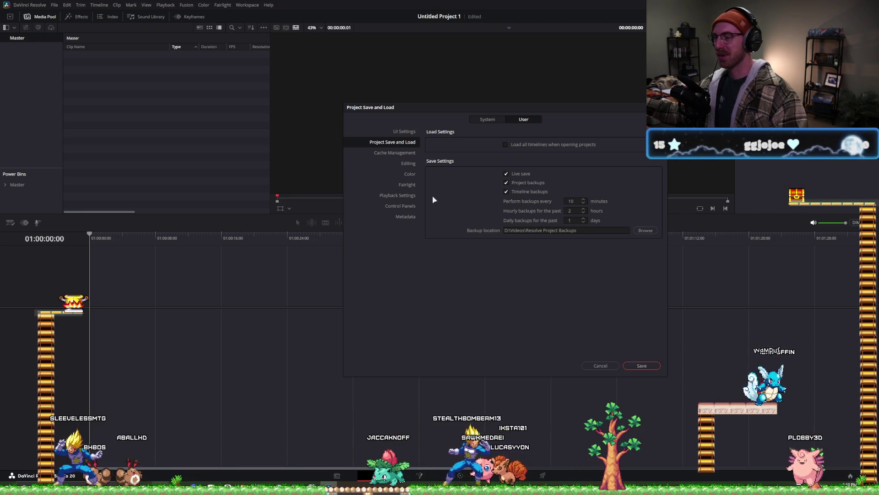
pyautogui.click(408, 163)
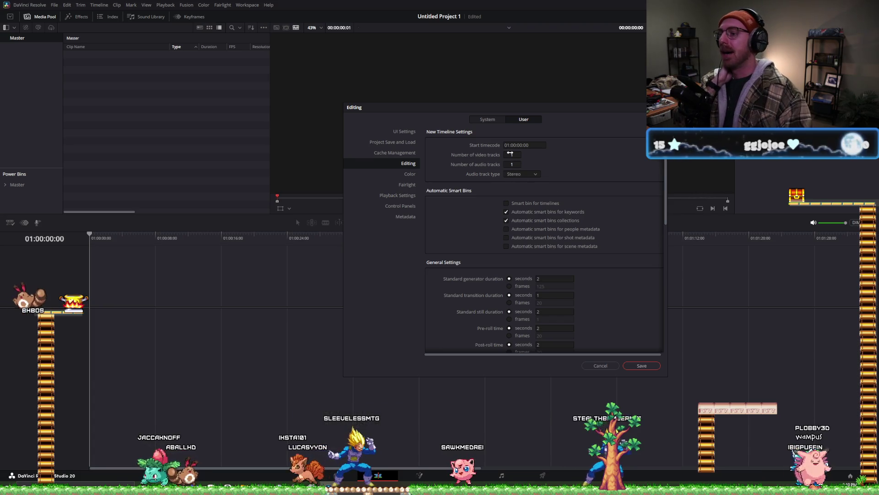
pyautogui.scroll(-3, 523, 154)
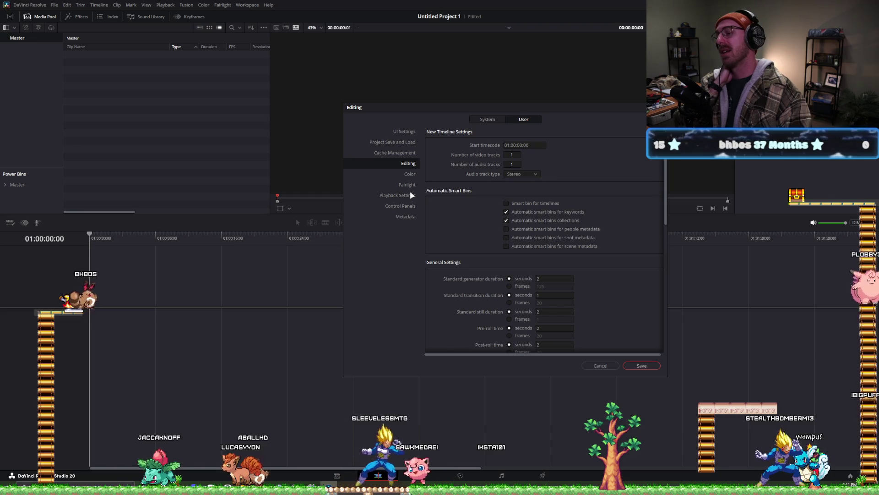
pyautogui.click(395, 153)
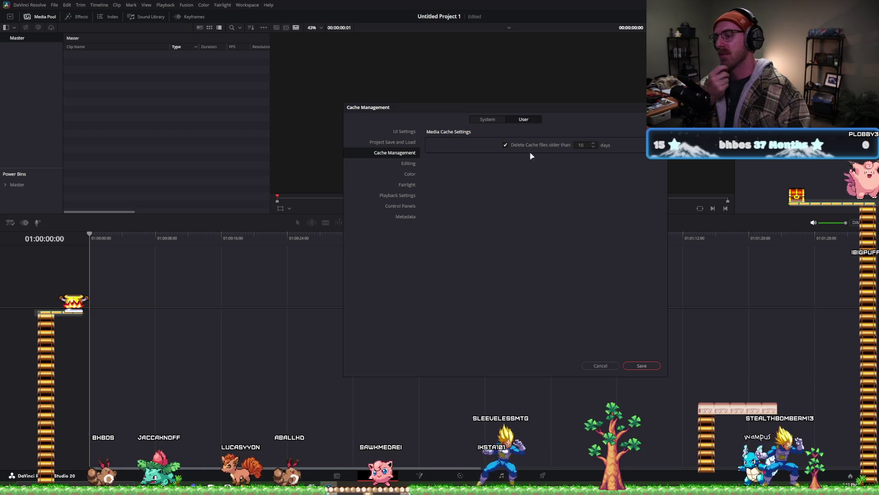
pyautogui.click(404, 194)
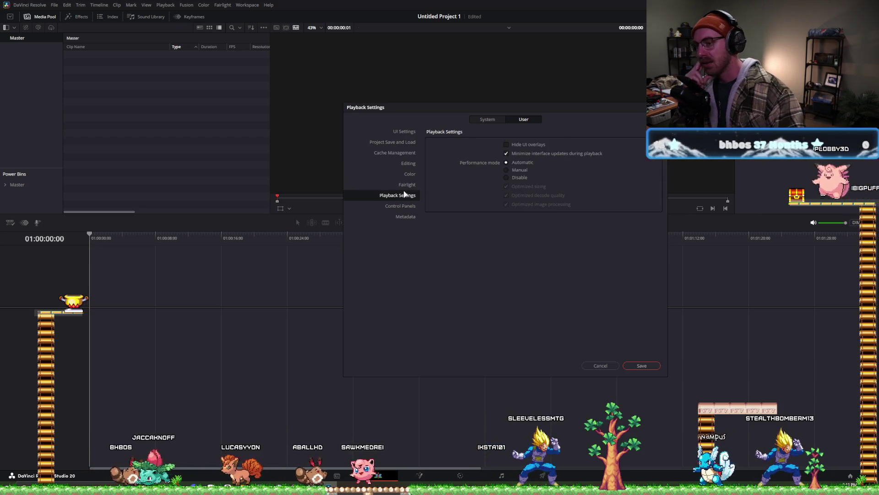
pyautogui.click(400, 206)
# - Step through the System preference pages from Media Storage to Internet Accounts, then cancel Preferences
pyautogui.click(486, 119)
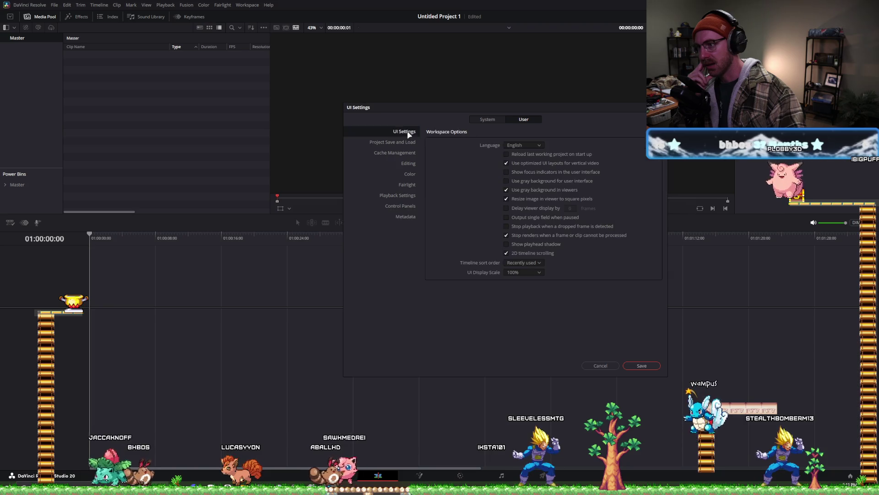
pyautogui.click(403, 142)
pyautogui.click(402, 153)
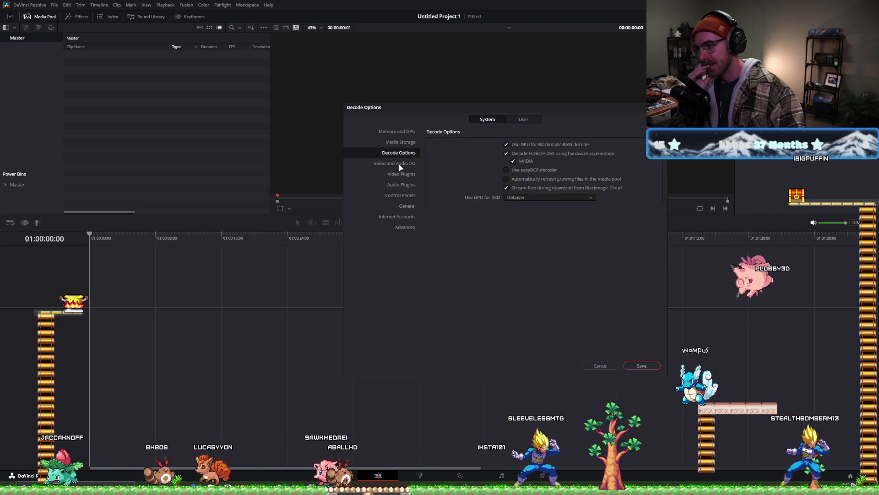
pyautogui.click(398, 163)
pyautogui.click(403, 174)
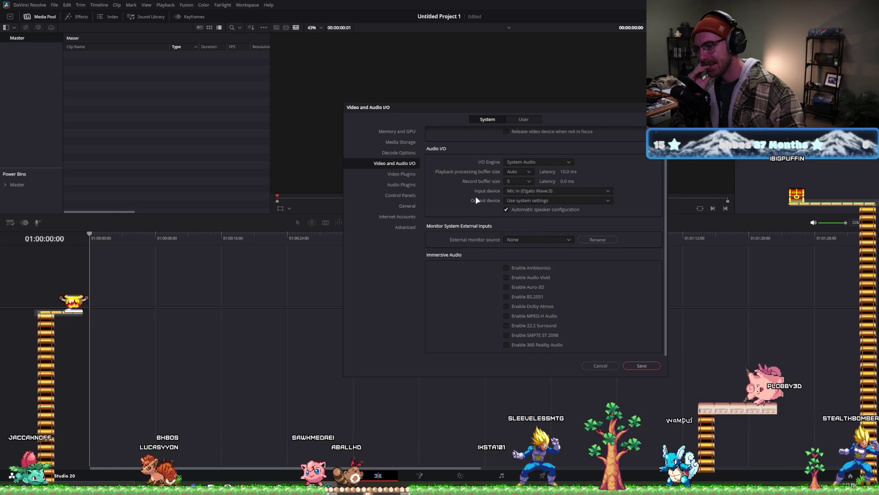
pyautogui.click(402, 185)
pyautogui.click(401, 195)
pyautogui.click(402, 205)
pyautogui.click(397, 216)
pyautogui.click(406, 205)
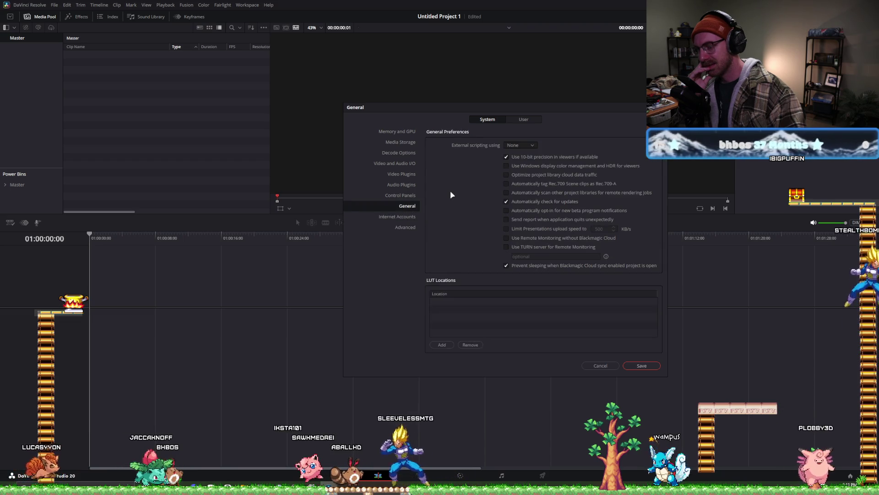
pyautogui.click(611, 367)
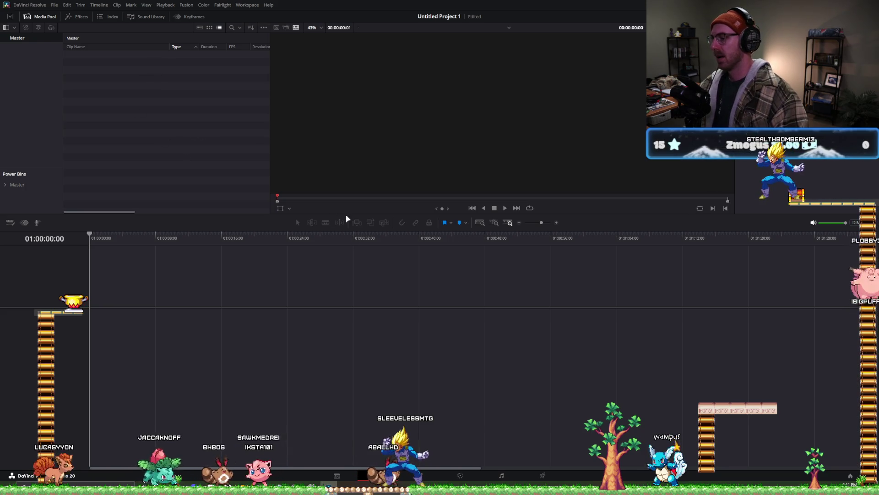
pyautogui.click(6, 160)
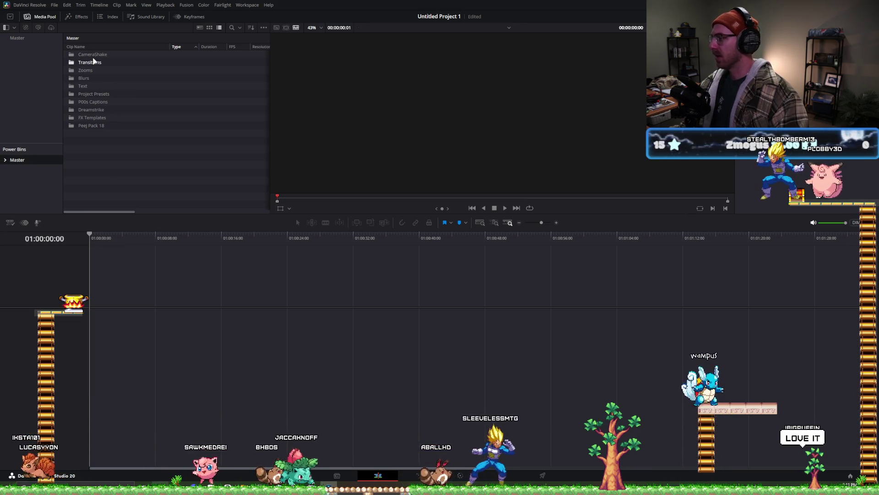
pyautogui.doubleClick(96, 94)
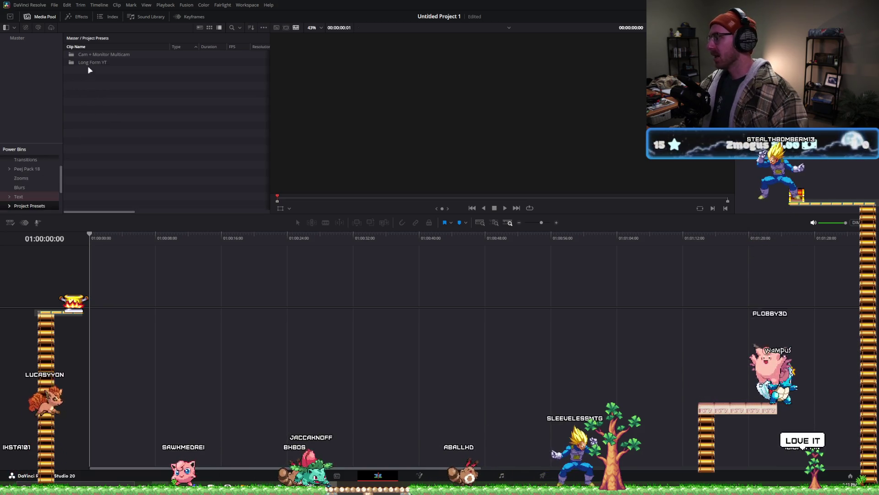
pyautogui.doubleClick(100, 54)
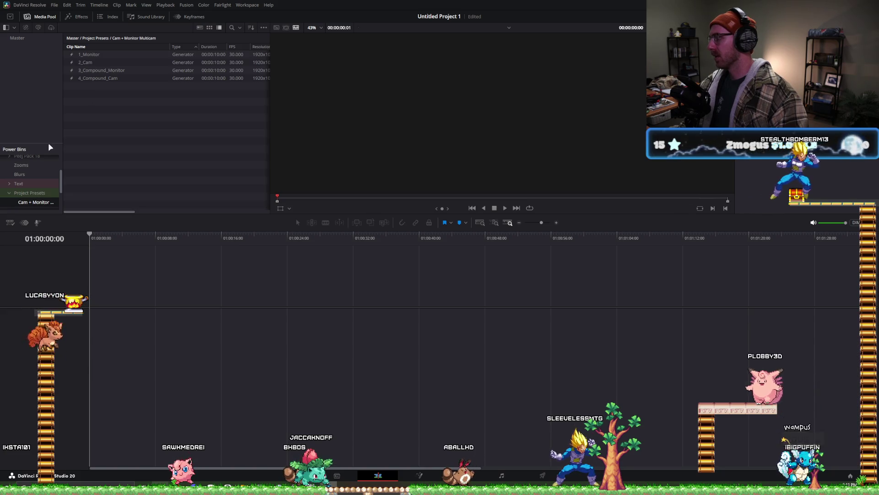
pyautogui.click(38, 194)
pyautogui.doubleClick(98, 63)
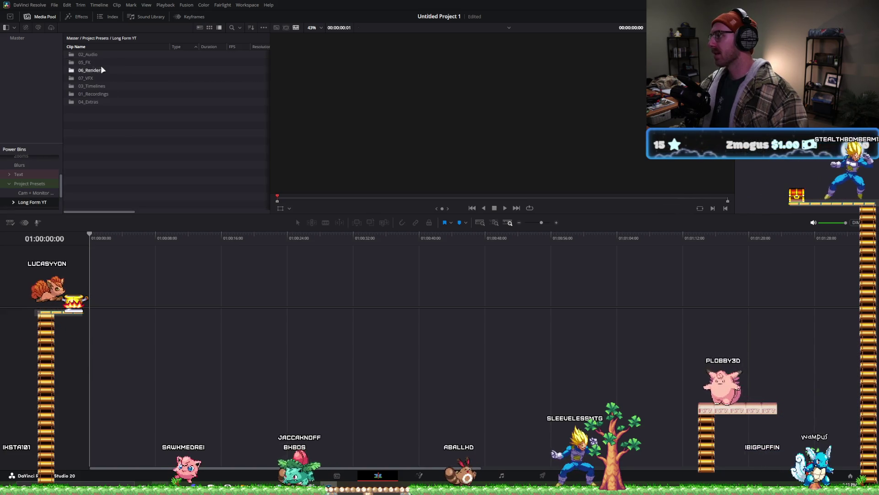
pyautogui.click(120, 46)
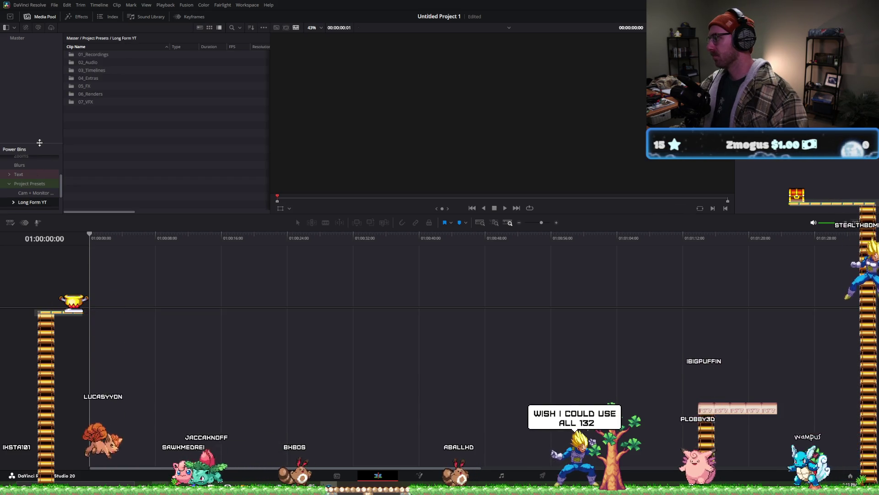
pyautogui.moveTo(41, 143); pyautogui.dragTo(47, 96)
pyautogui.click(13, 175)
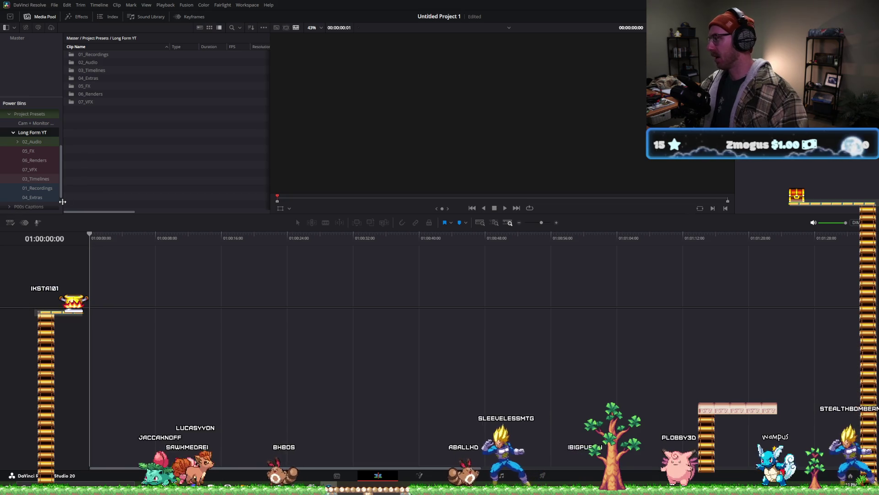
pyautogui.moveTo(141, 158); pyautogui.dragTo(74, 51)
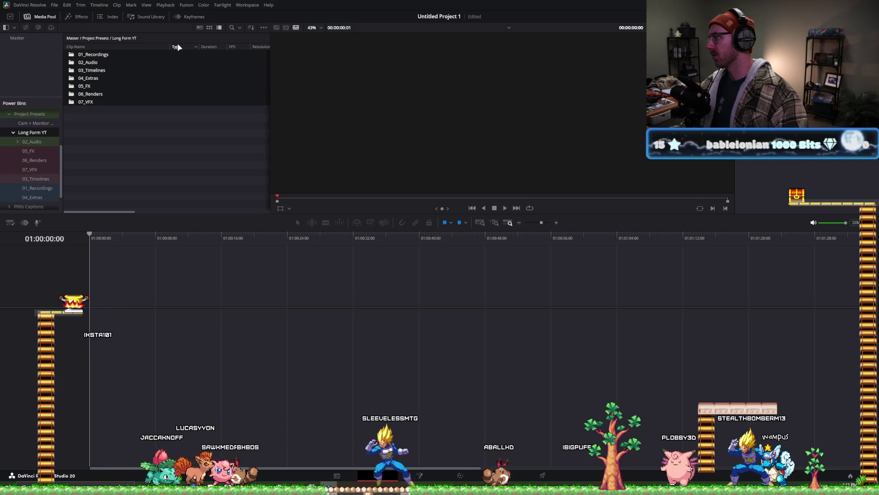
pyautogui.click(145, 143)
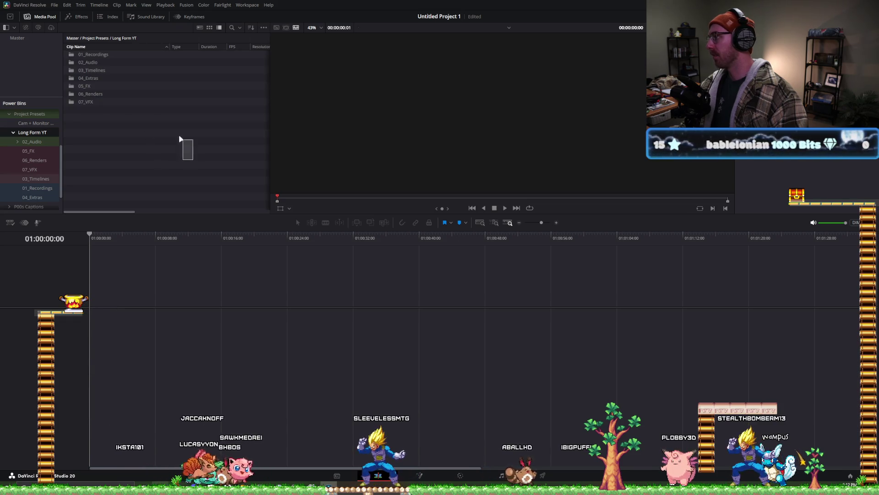
pyautogui.moveTo(180, 136); pyautogui.dragTo(73, 44)
pyautogui.click(149, 154)
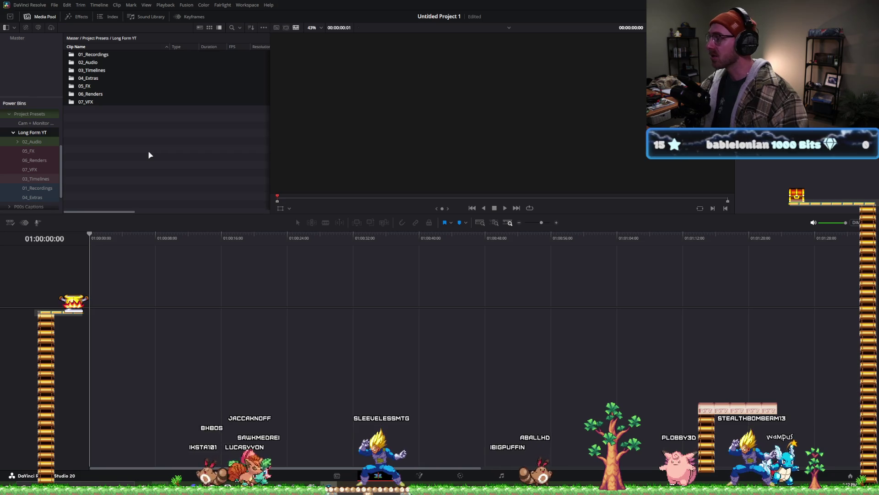
pyautogui.click(149, 155)
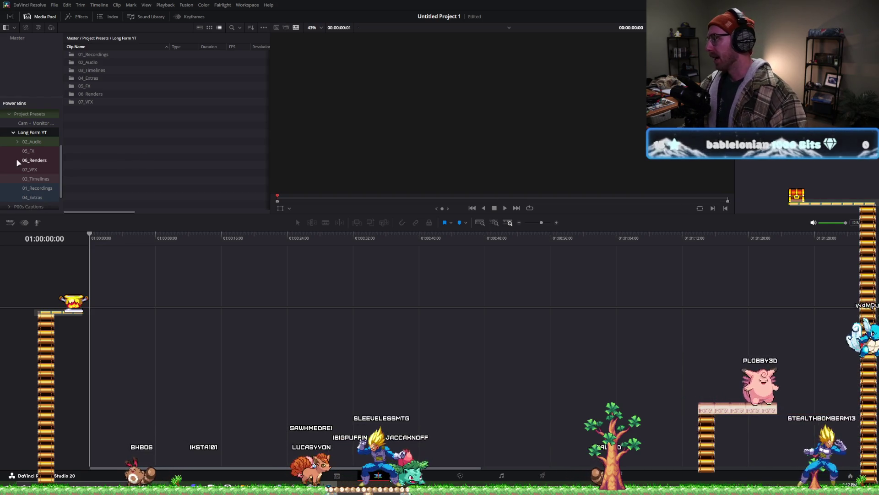
# - Select the seven Long Form YT preset folders and copy them into the Master bin
pyautogui.scroll(3, 37, 161)
pyautogui.moveTo(147, 148)
pyautogui.mouseDown()
pyautogui.moveTo(98, 74)
pyautogui.moveTo(105, 95)
pyautogui.mouseUp()
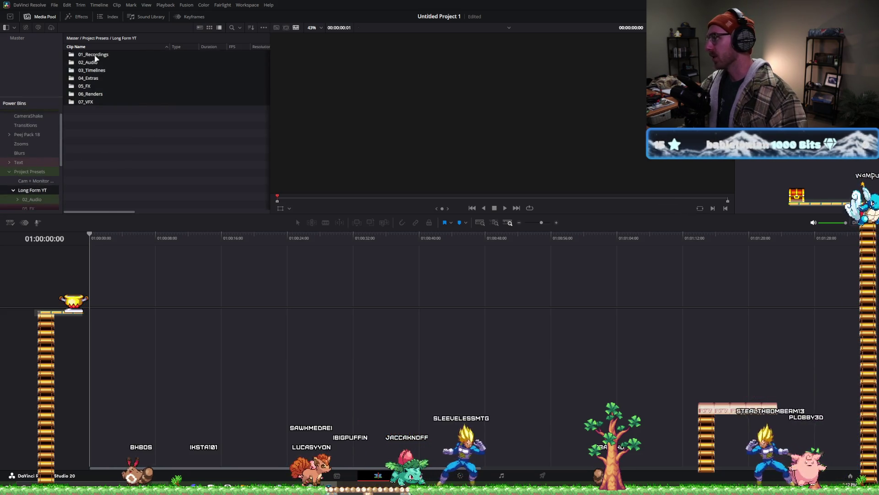
pyautogui.moveTo(29, 43); pyautogui.dragTo(45, 100)
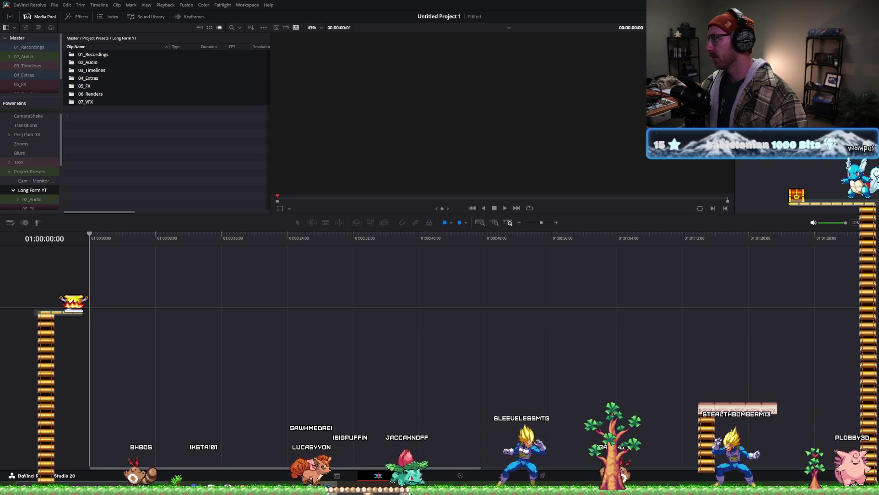
pyautogui.scroll(-3, 32, 154)
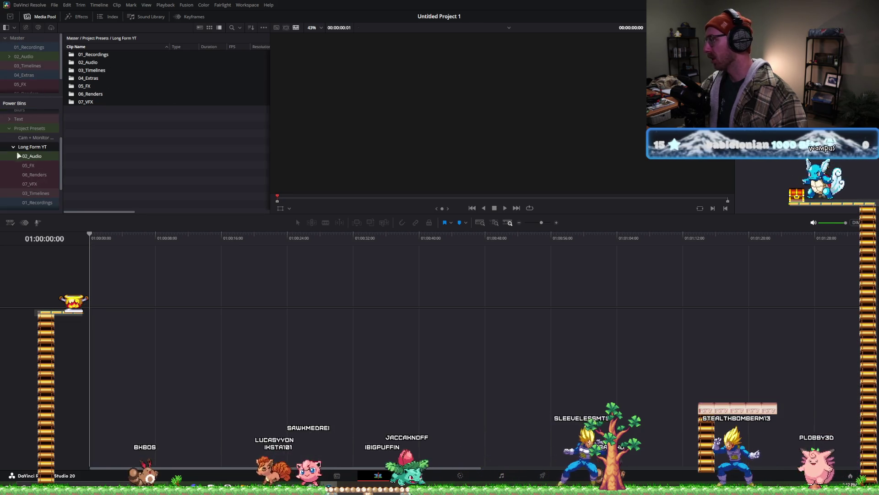
# - Check the new bins from 01_Recordings through 07_VFX, then return to the Master bin's folder list
pyautogui.moveTo(50, 97); pyautogui.dragTo(49, 128)
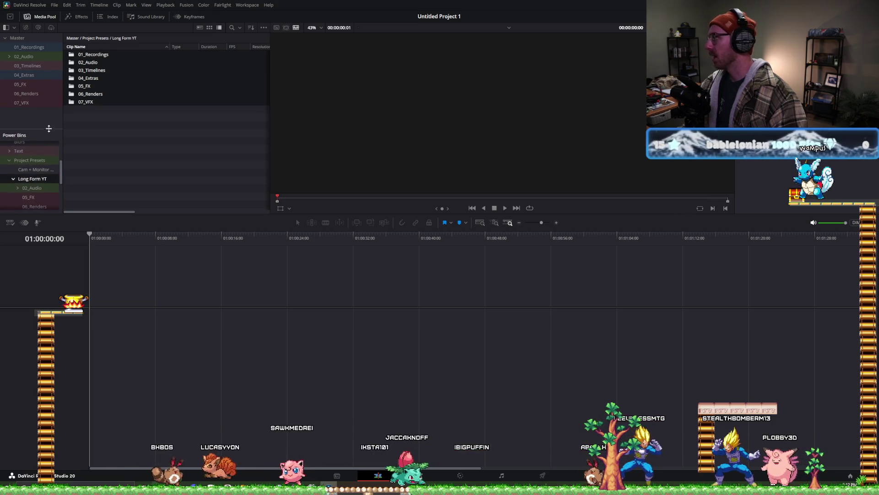
pyautogui.click(38, 47)
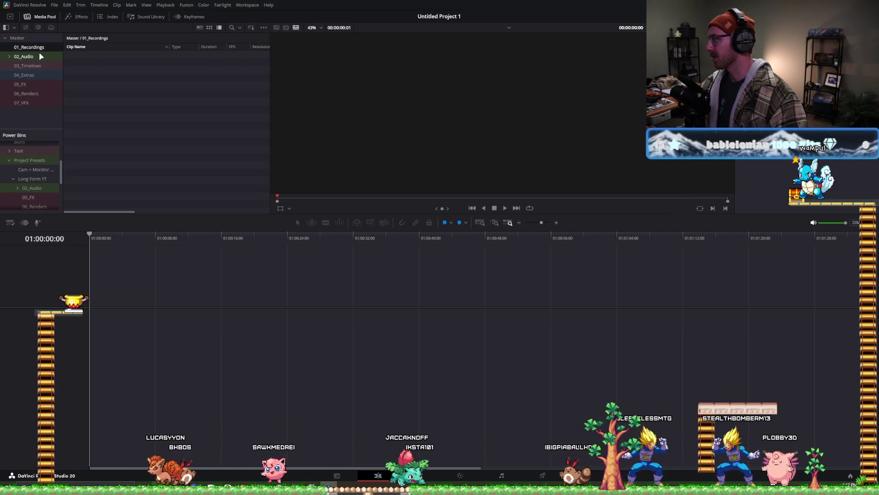
pyautogui.click(39, 55)
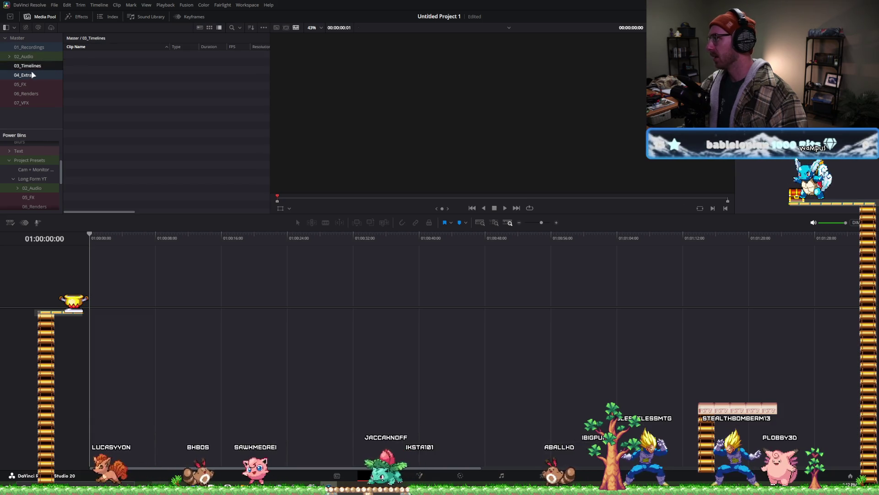
pyautogui.click(32, 75)
pyautogui.click(41, 92)
pyautogui.click(46, 102)
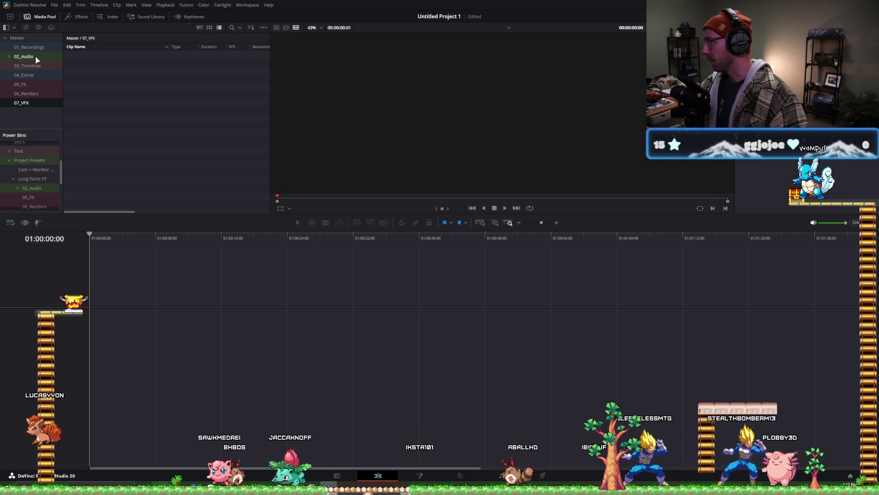
pyautogui.click(18, 38)
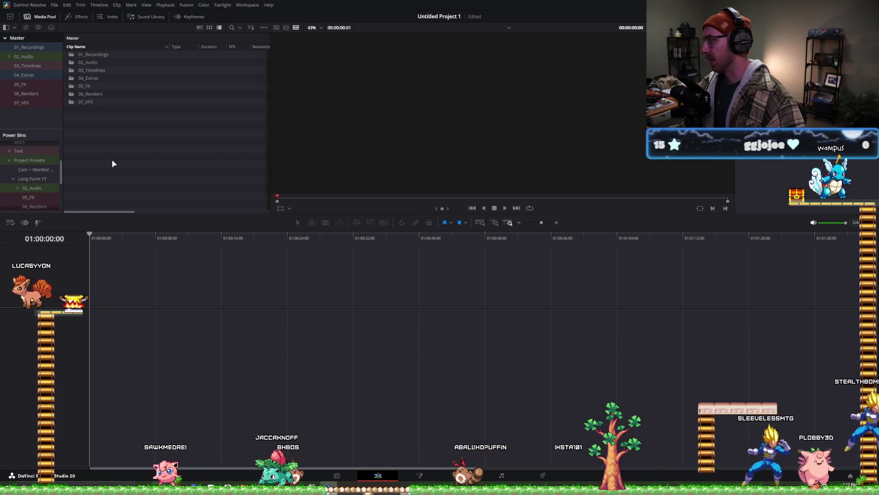
pyautogui.click(111, 55)
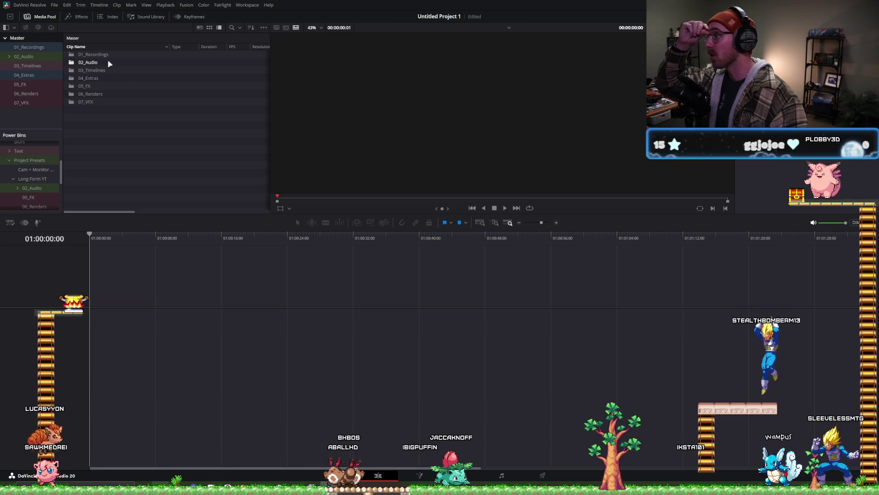
pyautogui.moveTo(43, 129); pyautogui.dragTo(43, 113)
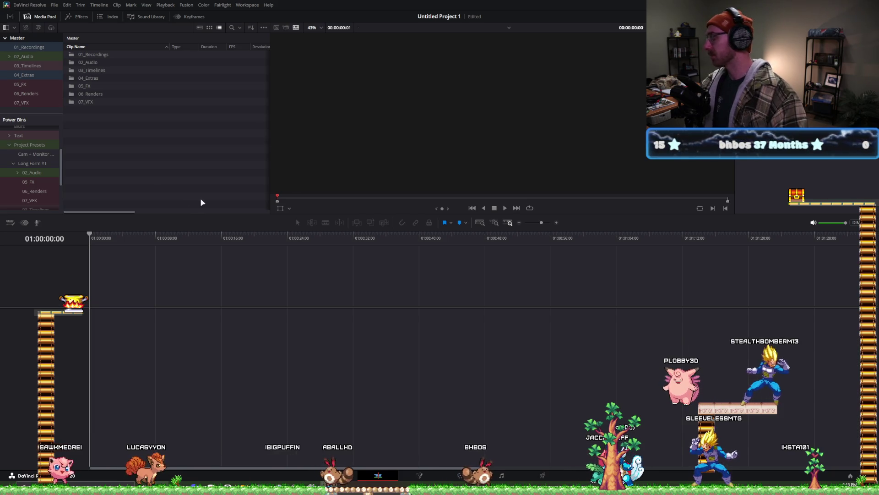
# - Open the 03_Timelines bin and start a new timeline with Use Fairlight preset ticked
pyautogui.doubleClick(92, 70)
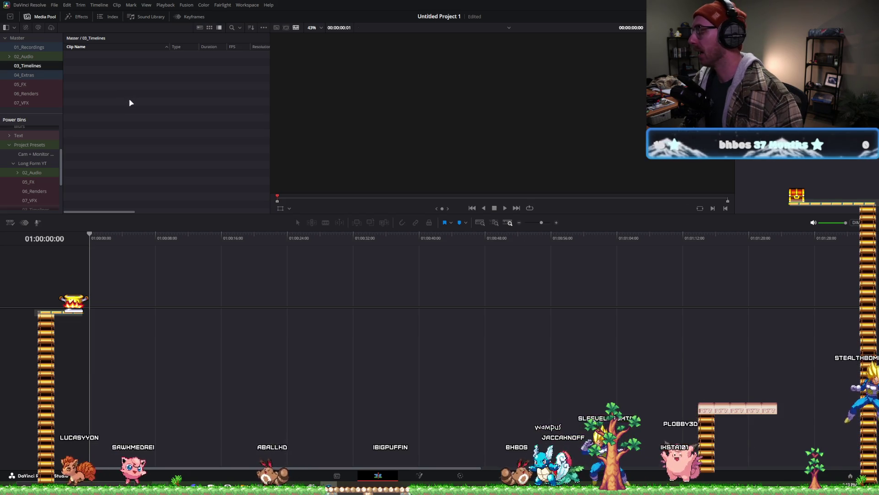
pyautogui.rightClick(107, 68)
pyautogui.moveTo(173, 71)
pyautogui.hotkey('ctrl', 'n')
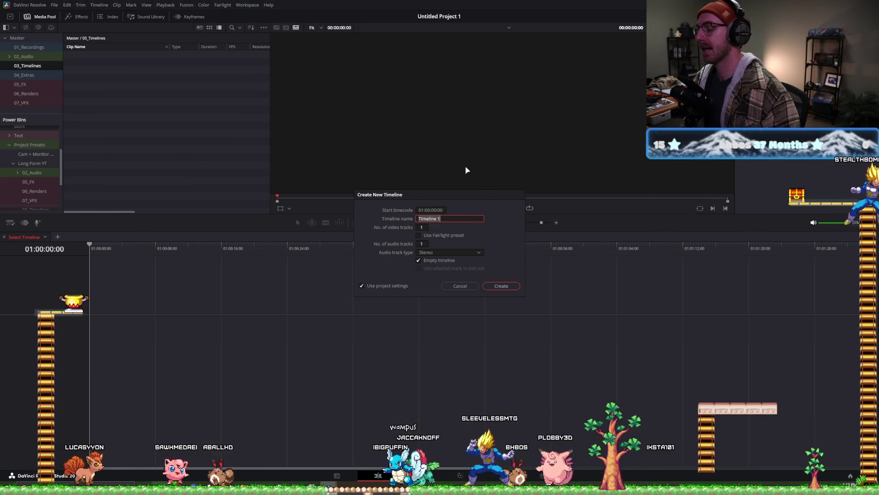
pyautogui.click(447, 234)
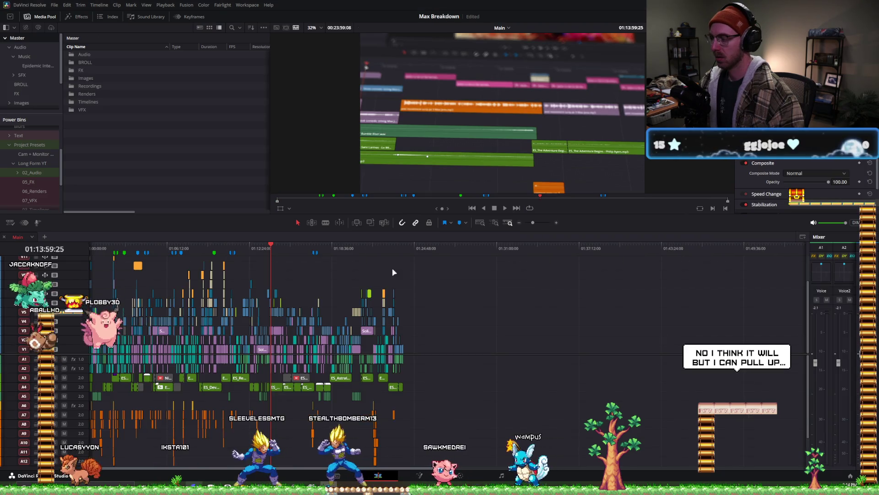
# - Move the Main timeline's playhead past the end of the edit and show more audio tracks
pyautogui.keyDown('alt'); pyautogui.scroll(-5, 392, 272); pyautogui.keyUp('alt')
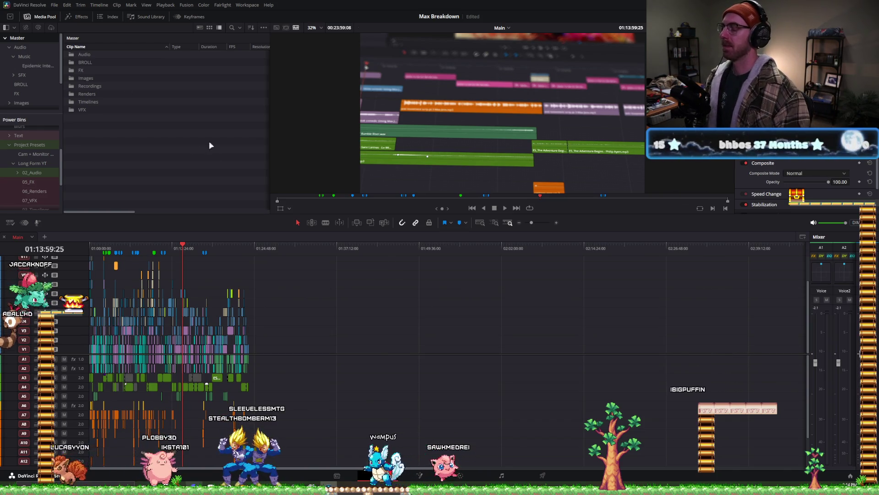
pyautogui.click(254, 253)
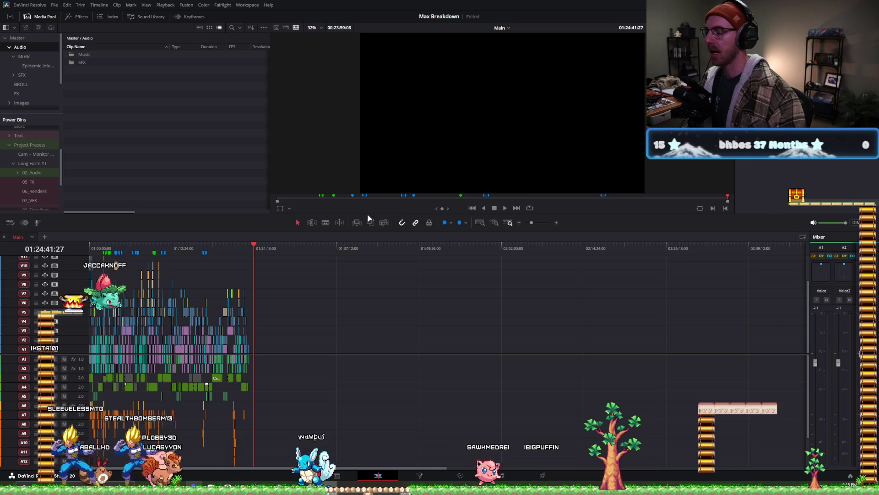
pyautogui.moveTo(353, 353); pyautogui.dragTo(348, 287)
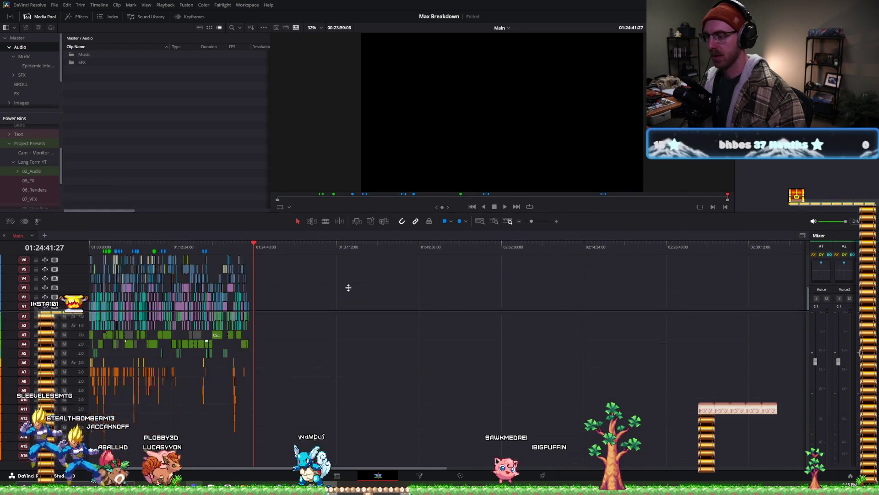
pyautogui.scroll(-2, 29, 76)
# - Create an empty timeline named 'Test' in the Timelines bin and shrink its video track area
pyautogui.click(23, 102)
pyautogui.rightClick(95, 106)
pyautogui.moveTo(210, 110)
pyautogui.click(247, 111)
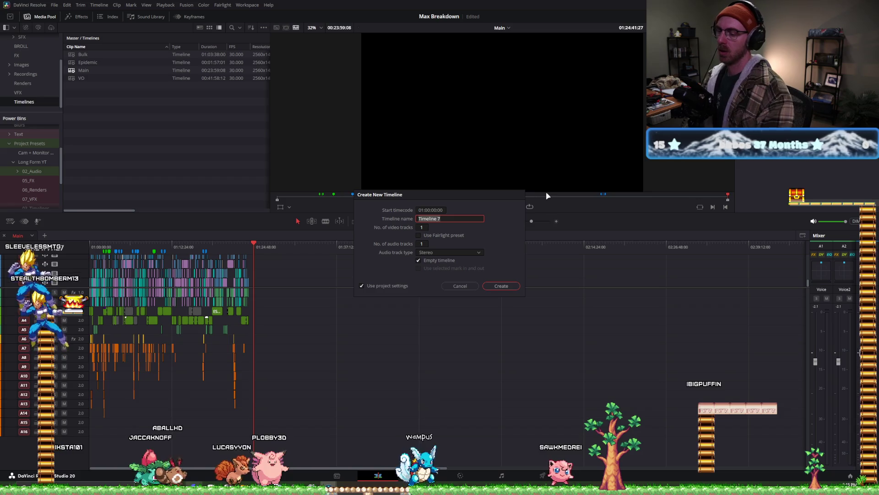
pyautogui.write('Test')
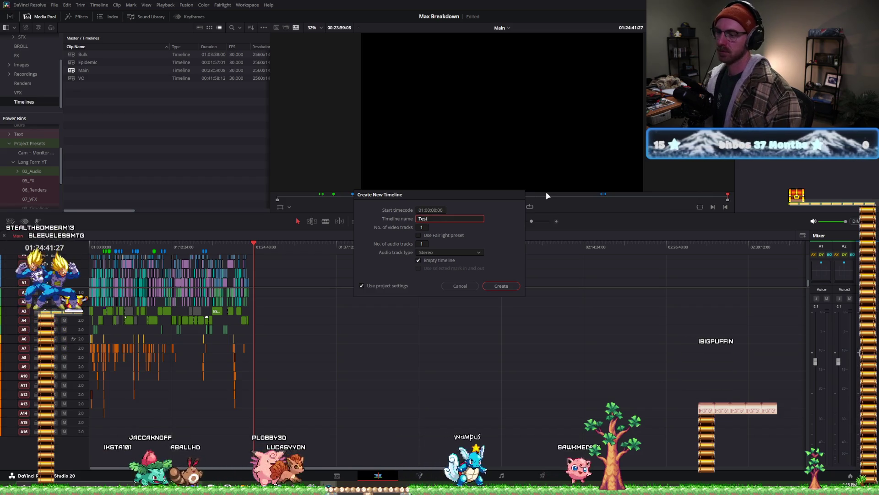
pyautogui.press('Return')
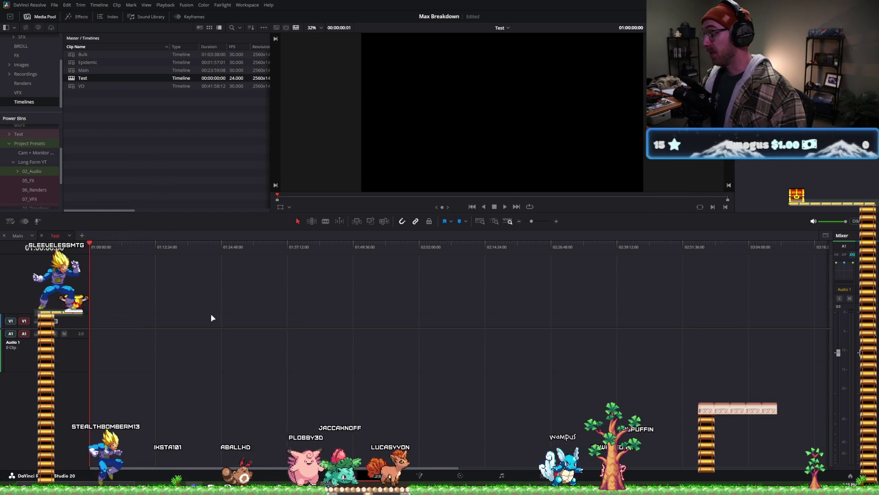
pyautogui.moveTo(242, 328); pyautogui.dragTo(229, 278)
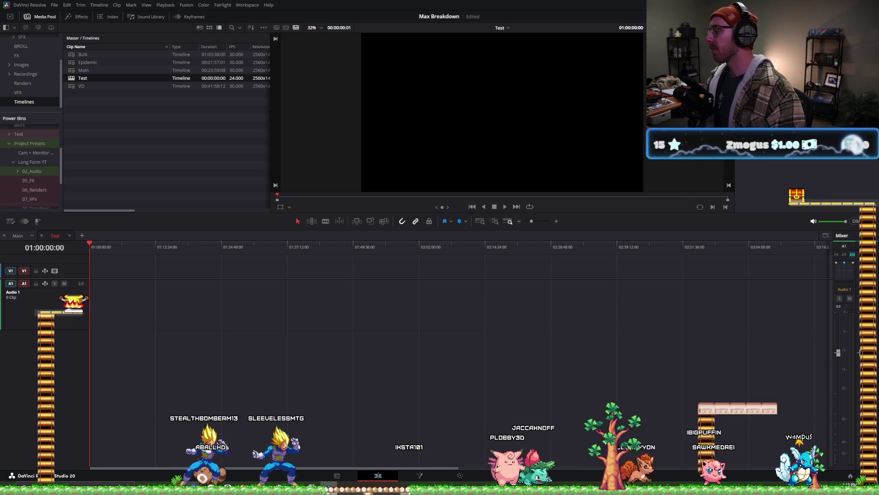
# - Go back to the Main timeline with the playhead placed in the middle of the edit
pyautogui.click(17, 235)
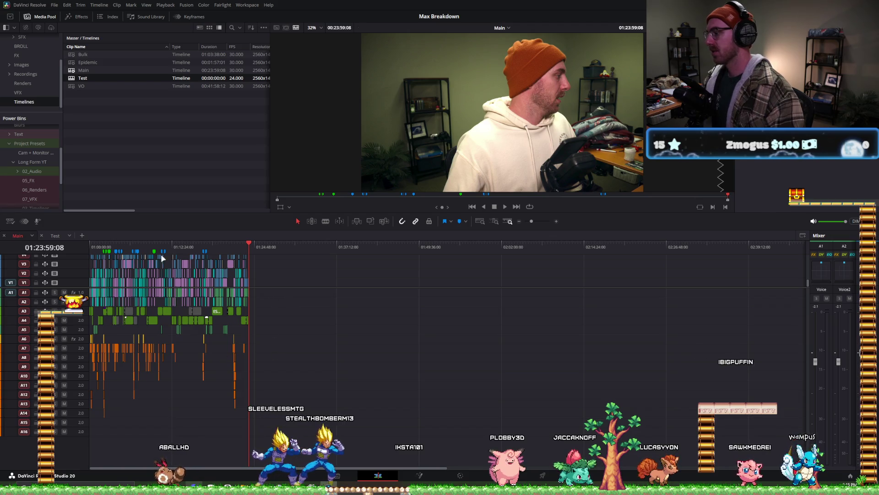
pyautogui.click(172, 244)
pyautogui.keyDown('alt'); pyautogui.scroll(10, 359, 315); pyautogui.keyUp('alt')
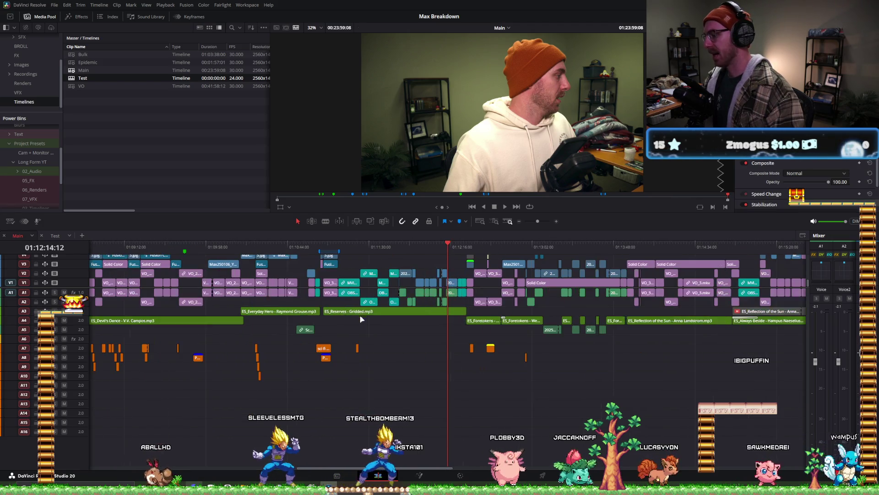
# - Return to the empty Test timeline and deselect it in the Media Pool bin
pyautogui.keyDown('alt'); pyautogui.scroll(-4, 363, 397); pyautogui.keyUp('alt')
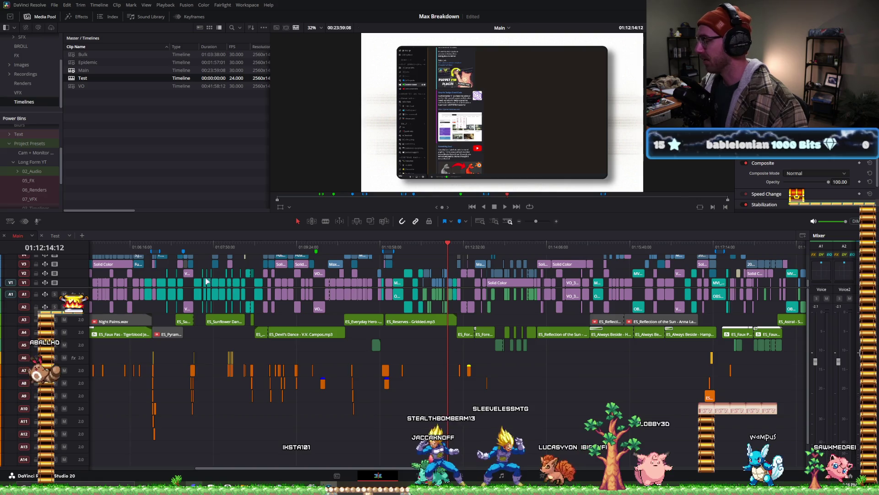
pyautogui.click(62, 236)
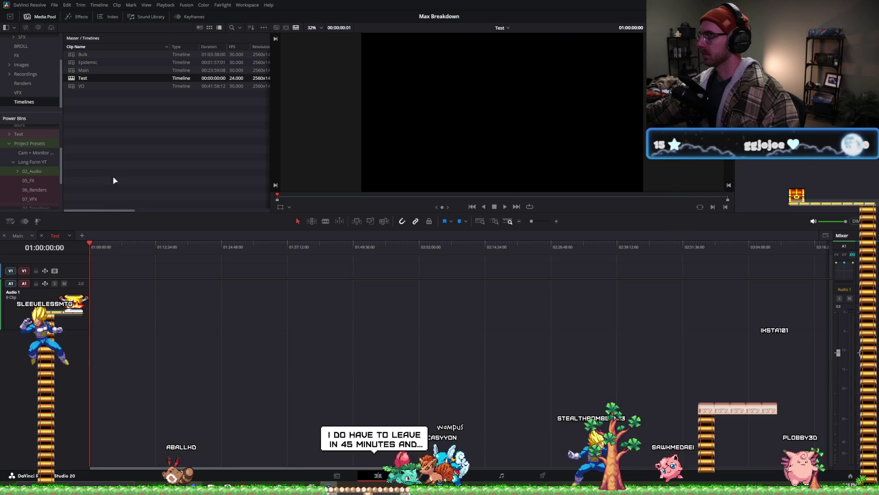
pyautogui.click(120, 163)
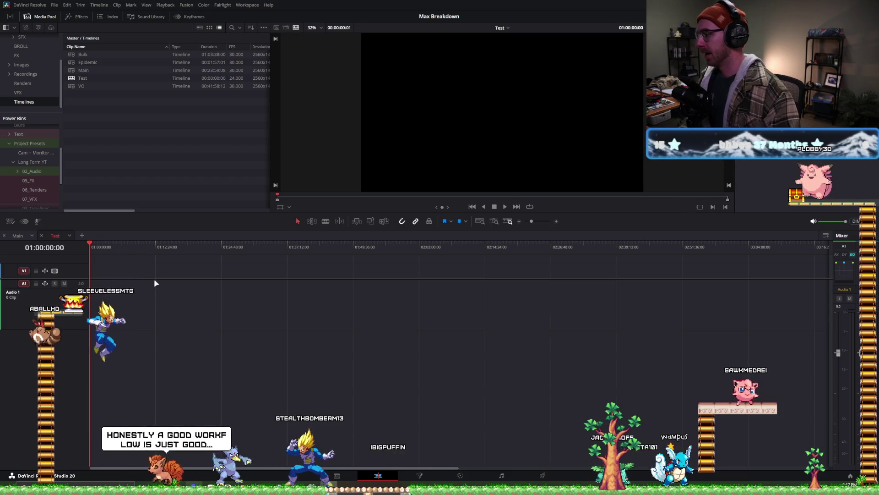
# - Enlarge the timeline panel and V1 track, then bring up the Audio 1 track's options menu
pyautogui.moveTo(405, 211); pyautogui.dragTo(405, 154)
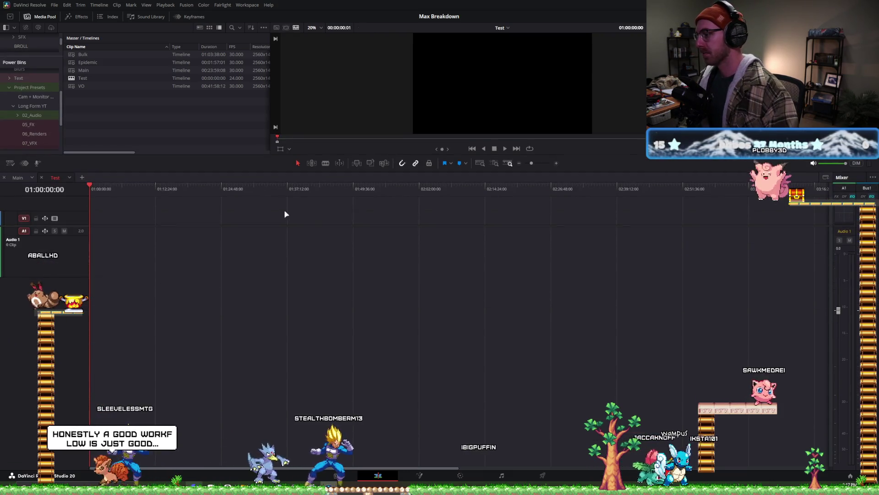
pyautogui.moveTo(287, 225); pyautogui.dragTo(288, 244)
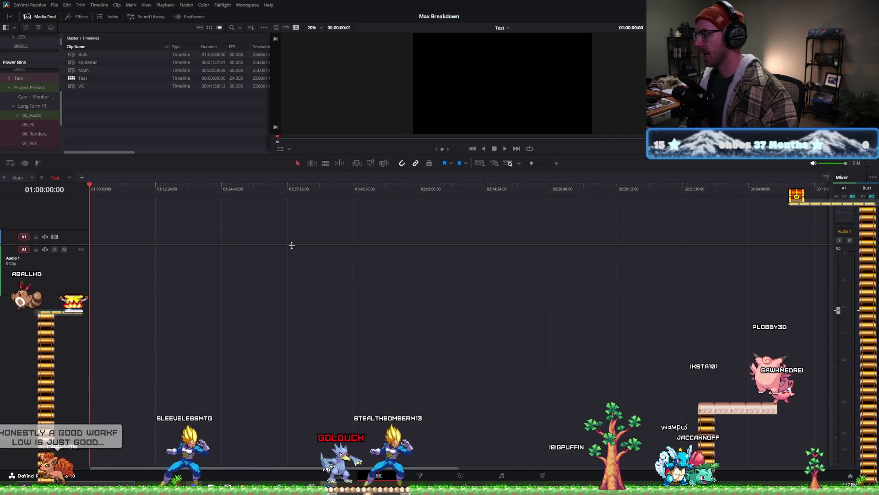
pyautogui.rightClick(45, 282)
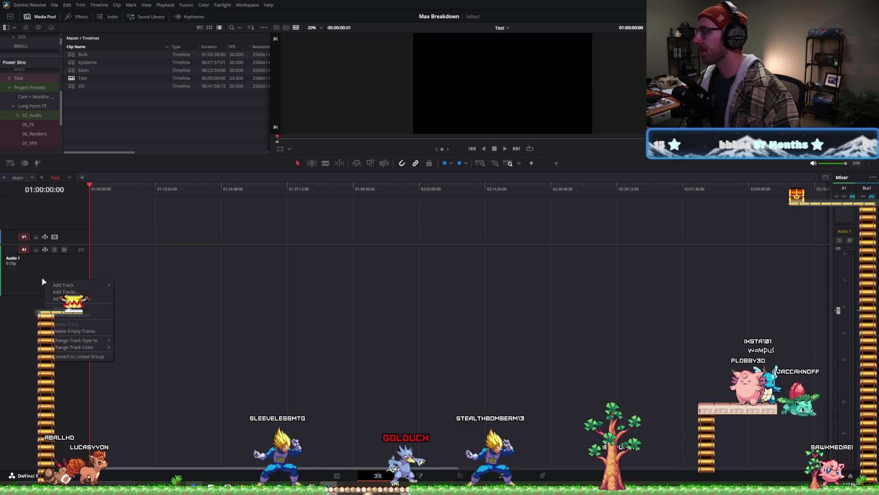
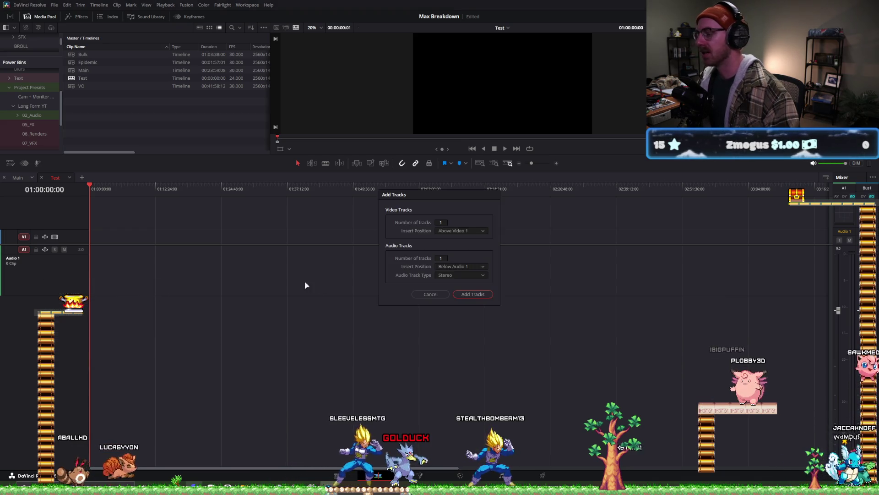
# - Add 20 stereo audio tracks to the Test timeline, then shrink the V1 video track's height
pyautogui.click(442, 258)
pyautogui.write('25')
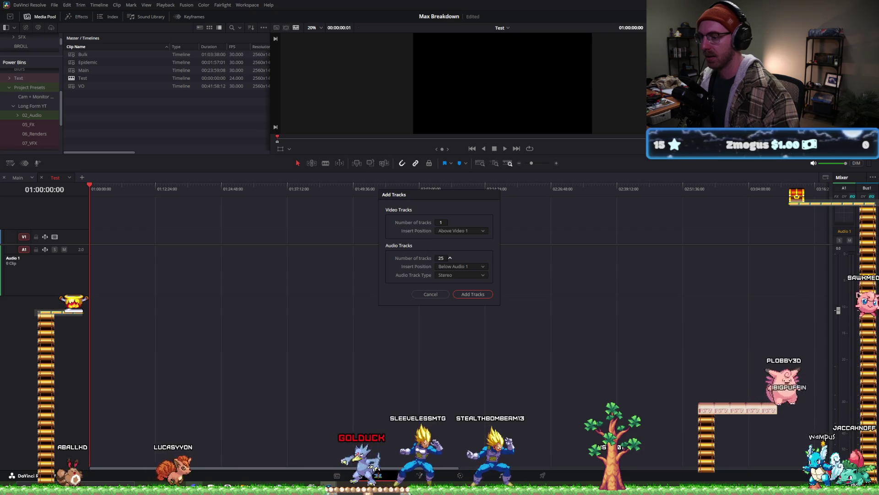
pyautogui.moveTo(442, 258); pyautogui.dragTo(438, 230)
pyautogui.click(469, 296)
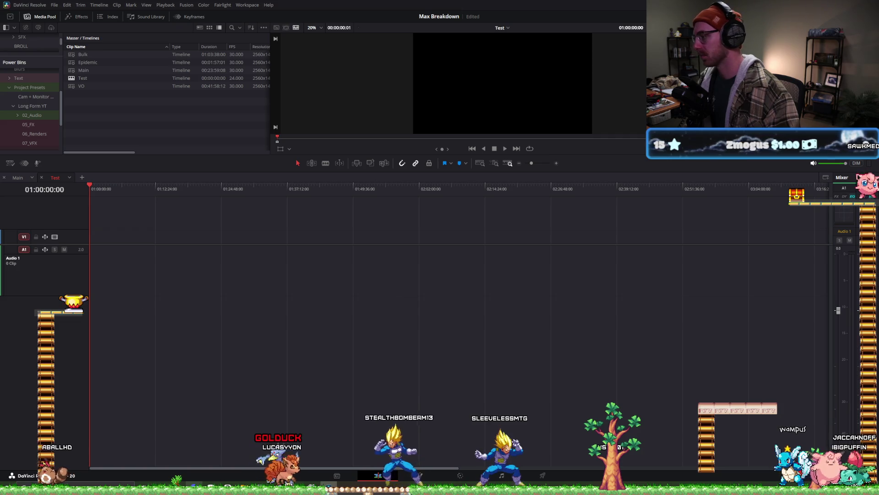
pyautogui.keyDown('shift'); pyautogui.scroll(-2, 68, 320); pyautogui.keyUp('shift')
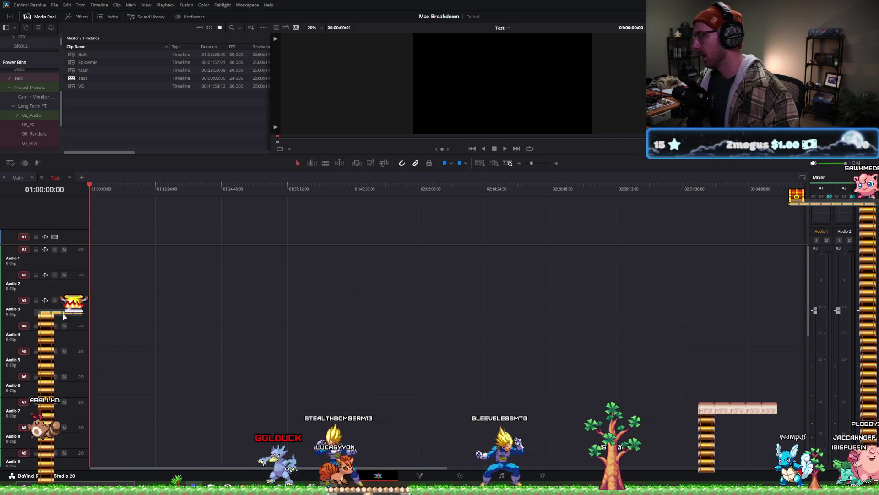
pyautogui.moveTo(156, 245); pyautogui.dragTo(146, 225)
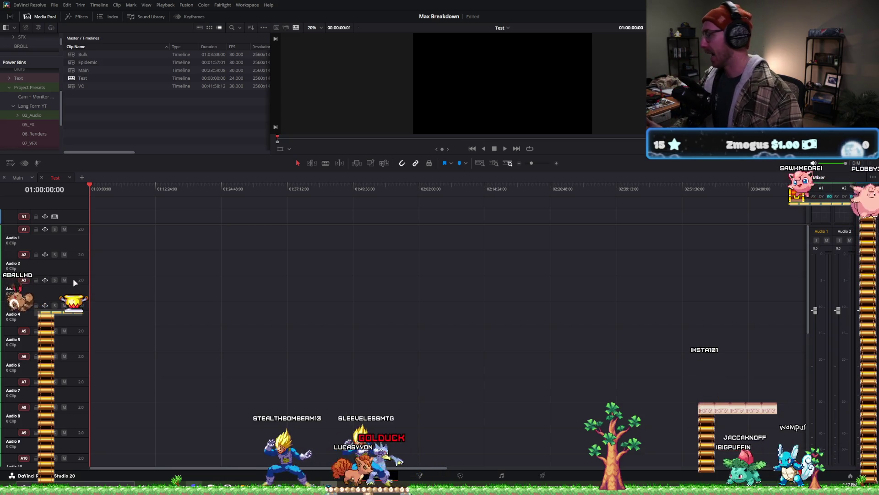
# - Rename audio tracks A1 and A2 to VO1 and VO2, and save the project
pyautogui.doubleClick(21, 235)
pyautogui.write('VO1')
pyautogui.press('Return')
pyautogui.doubleClick(15, 264)
pyautogui.write('VO2')
pyautogui.press('Return')
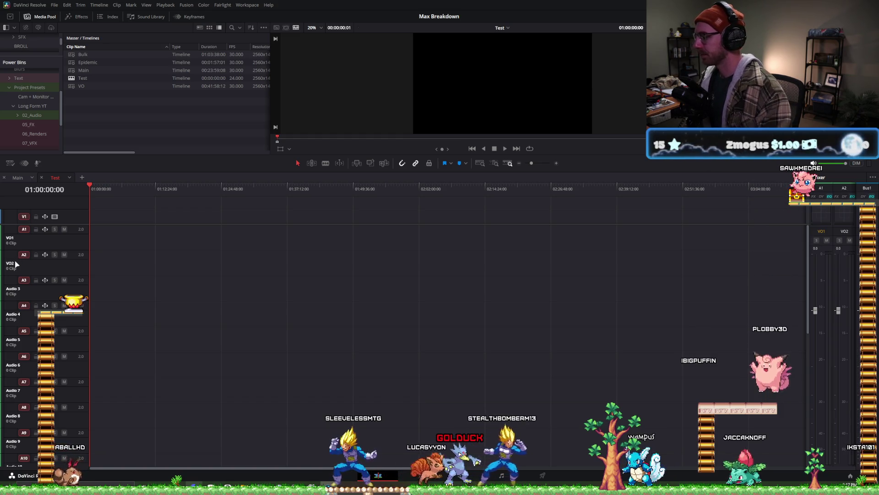
pyautogui.hotkey('ctrl', 's')
# - Launch Notepad from the system search
pyautogui.press('super')
pyautogui.write('notepad')
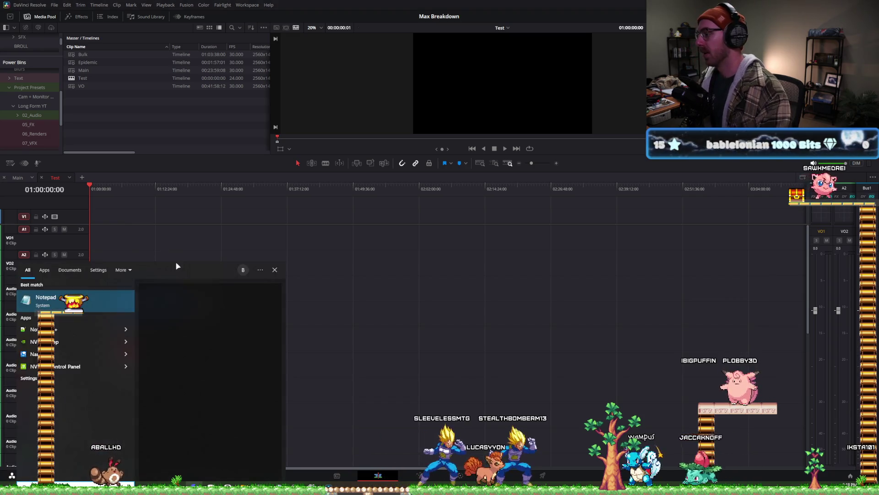
pyautogui.press('Return')
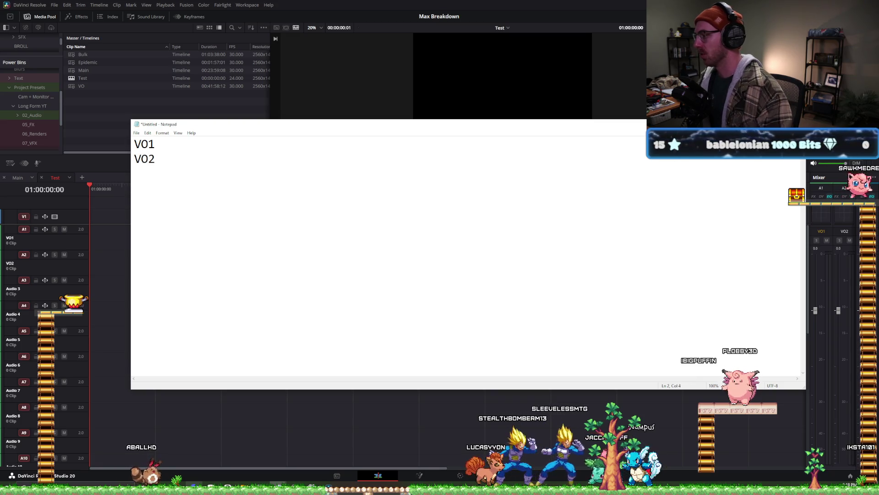
# - Name track A3 GAME1 and start naming track A4 'Game'
pyautogui.click(217, 2)
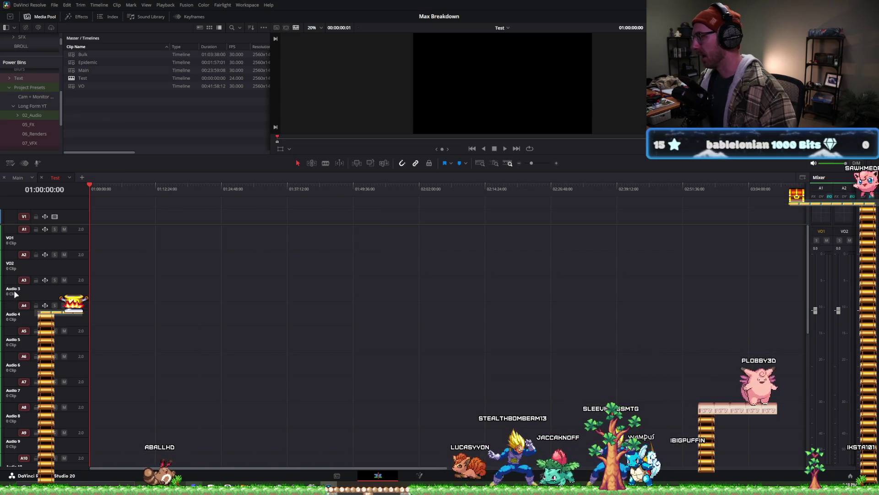
pyautogui.write('G')
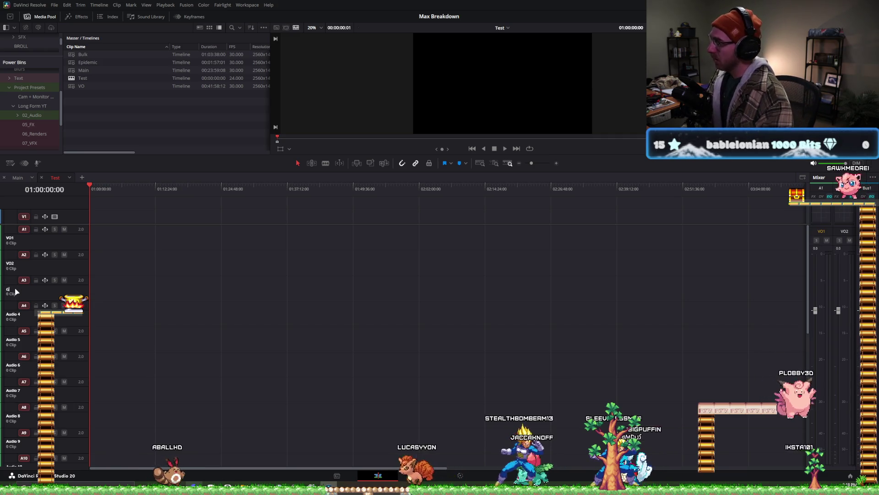
pyautogui.write('AME1')
pyautogui.press('Return')
pyautogui.doubleClick(10, 315)
pyautogui.write('Game')
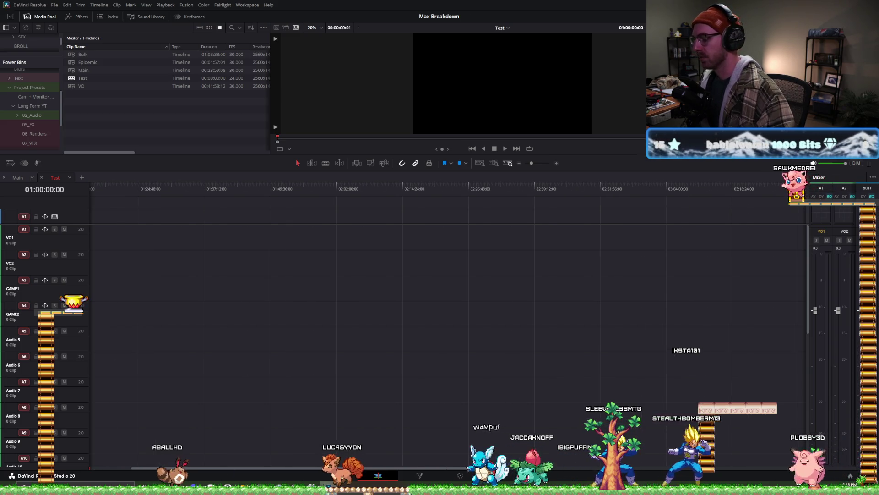
# - Add GAME1 and GAME2 to the Notepad track-name notes, close the stray Command Prompt, and return to Resolve
pyautogui.click(273, 487)
pyautogui.click(300, 457)
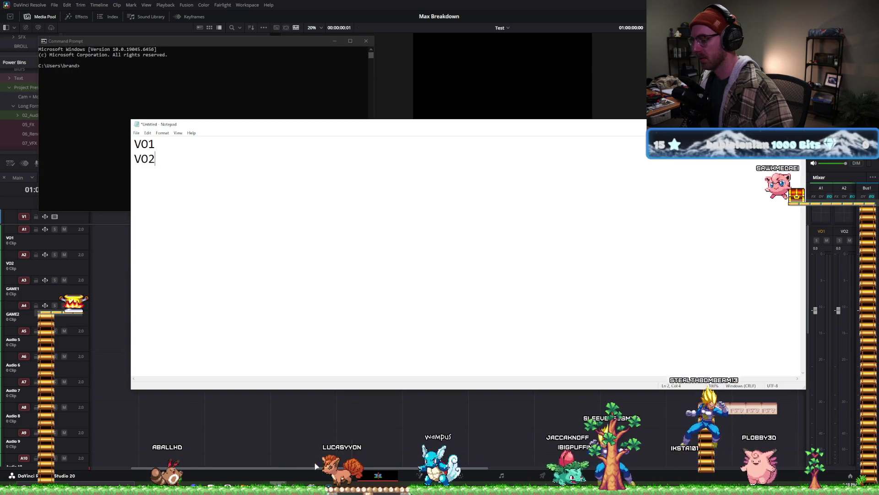
pyautogui.press('Return')
pyautogui.write('GAME1')
pyautogui.press('Return')
pyautogui.write('GAME2')
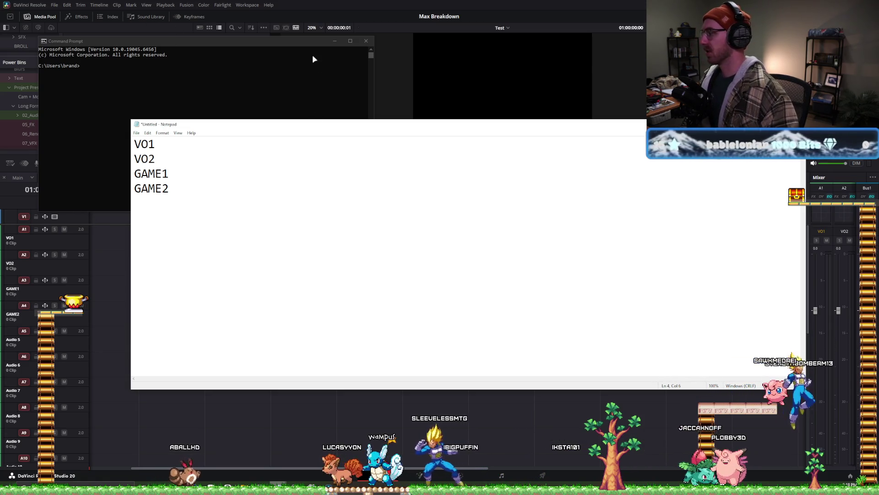
pyautogui.click(366, 41)
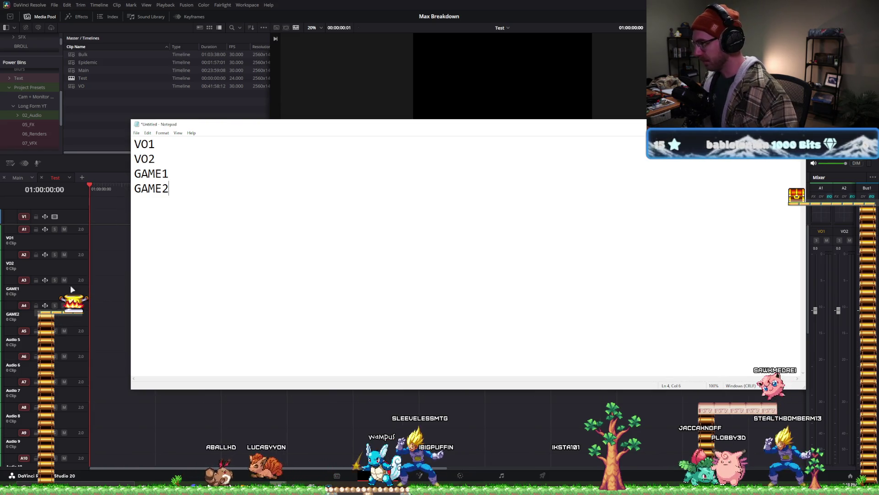
pyautogui.click(349, 3)
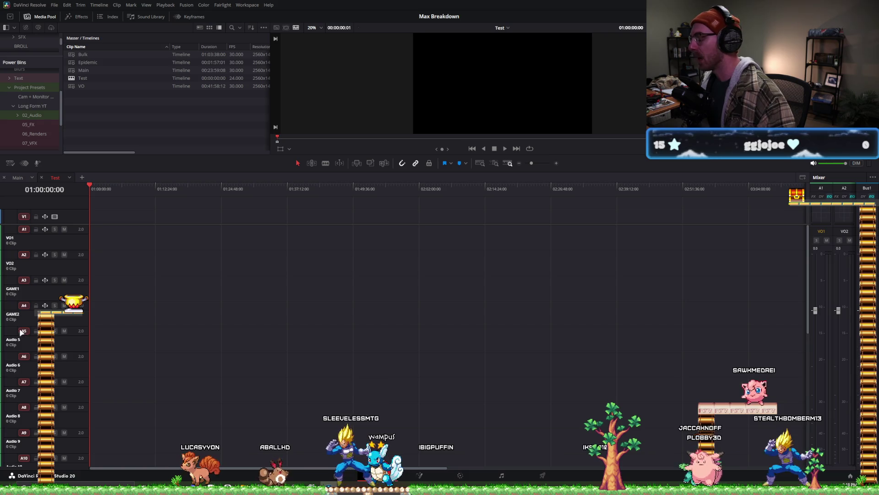
# - Name tracks A5–A7 MUSIC1, MUSIC2 and MUSIC3
pyautogui.doubleClick(36, 338)
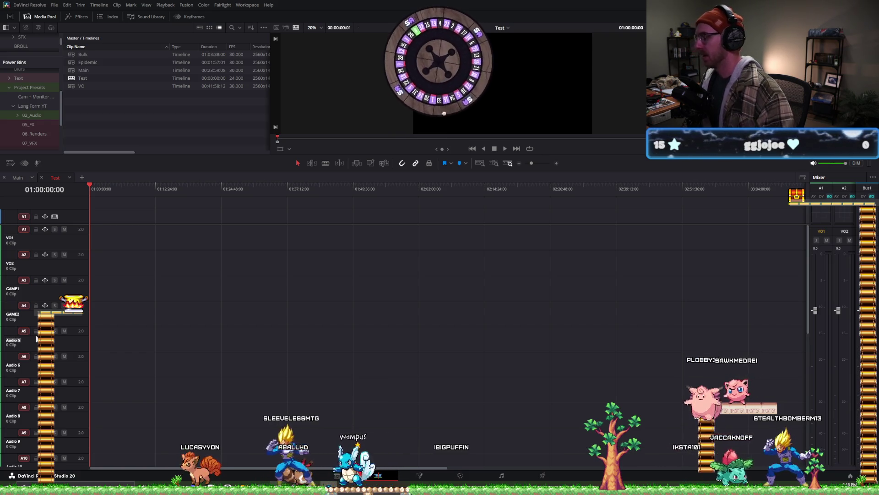
pyautogui.write('MUSIC')
pyautogui.press('Return')
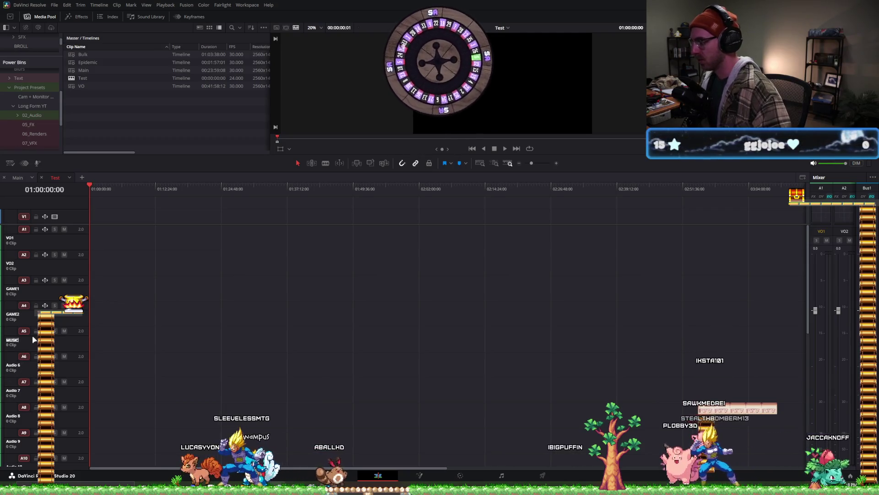
pyautogui.write('1')
pyautogui.doubleClick(12, 365)
pyautogui.write('MUSIC2')
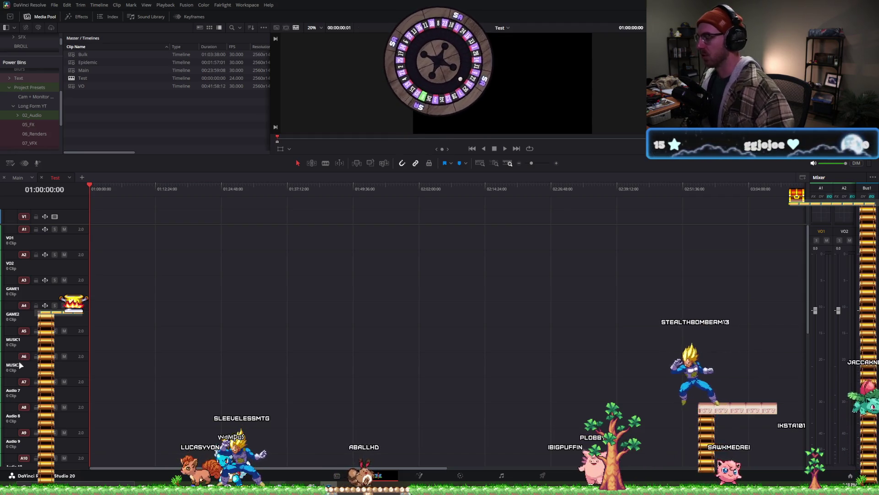
pyautogui.doubleClick(12, 390)
pyautogui.write('MU')
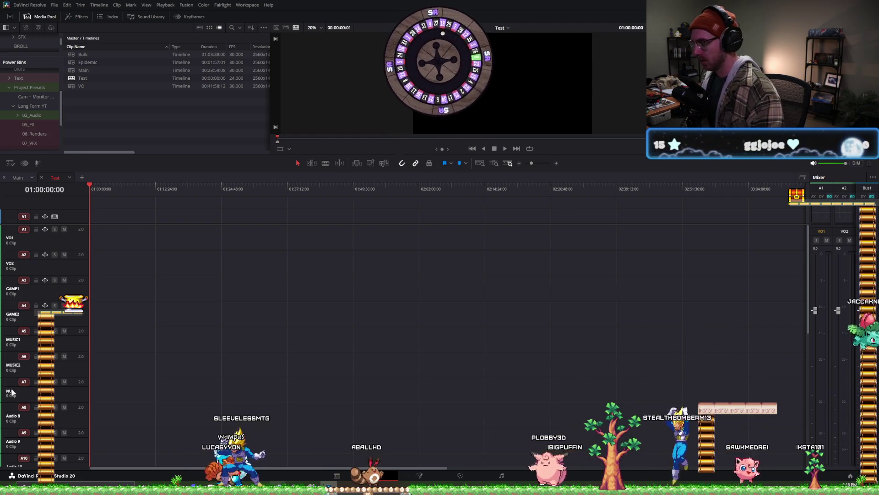
pyautogui.write('SIC3')
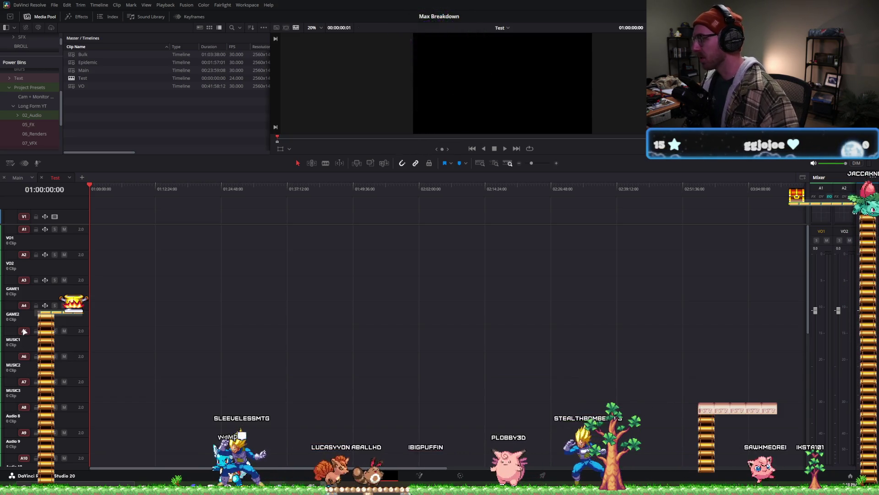
# - Name tracks A8–A10 SFX1, SFX2 and SFX3
pyautogui.scroll(-2, 26, 340)
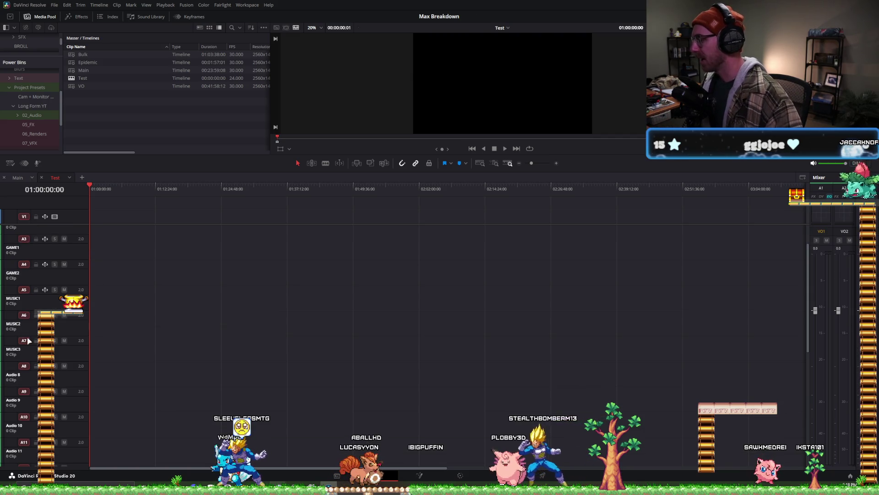
pyautogui.doubleClick(13, 374)
pyautogui.write('SFX')
pyautogui.press('Return')
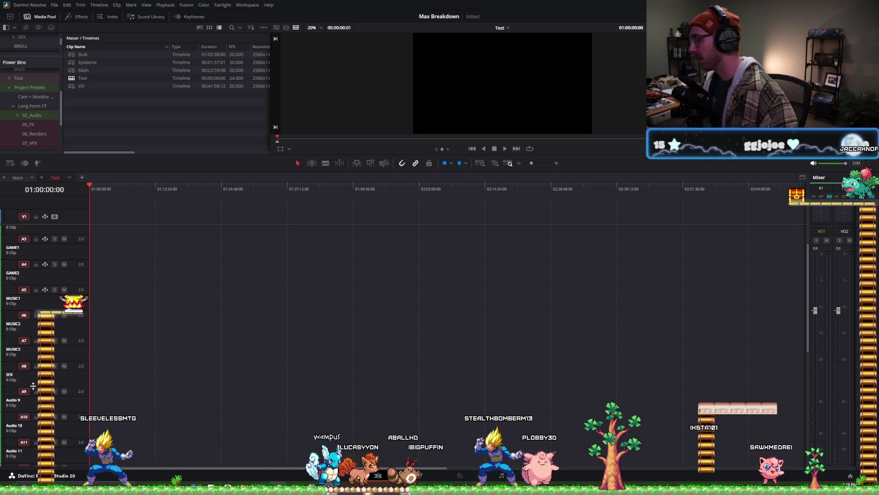
pyautogui.doubleClick(14, 401)
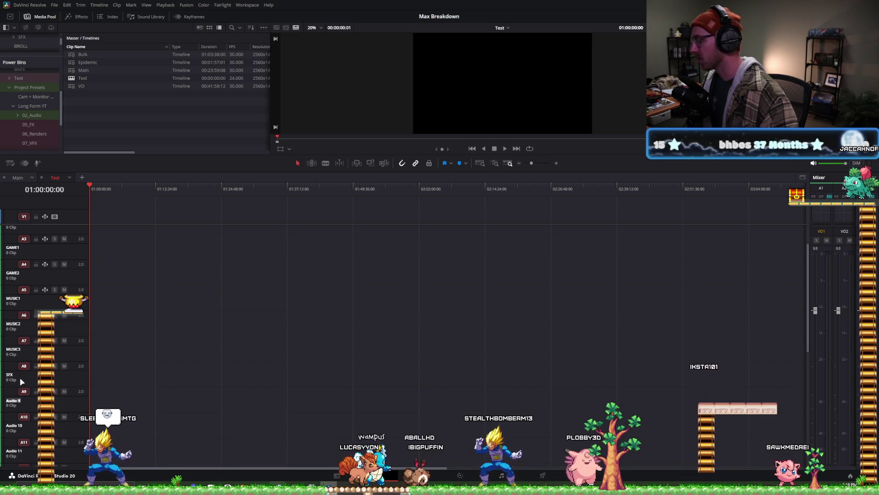
pyautogui.doubleClick(9, 374)
pyautogui.write('SFX1')
pyautogui.press('Return')
pyautogui.doubleClick(13, 400)
pyautogui.write('SFX2')
pyautogui.press('Return')
pyautogui.doubleClick(14, 425)
pyautogui.write('SFX3')
pyautogui.press('Return')
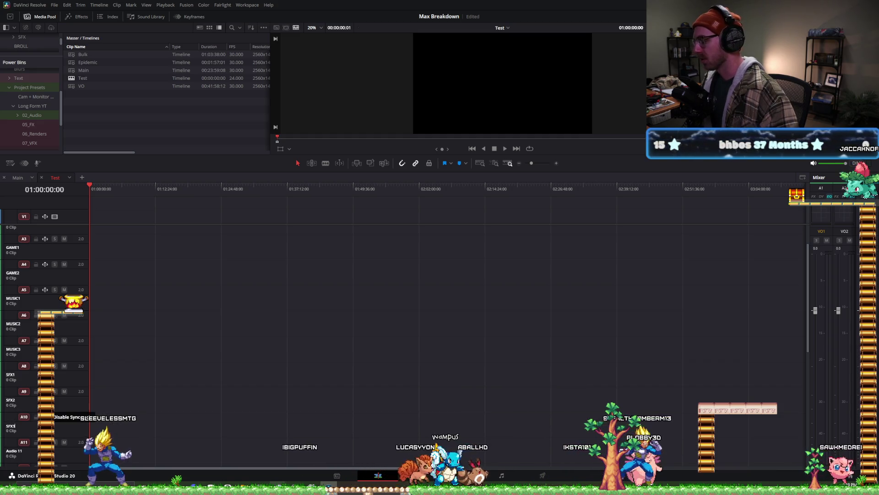
pyautogui.scroll(2, 40, 239)
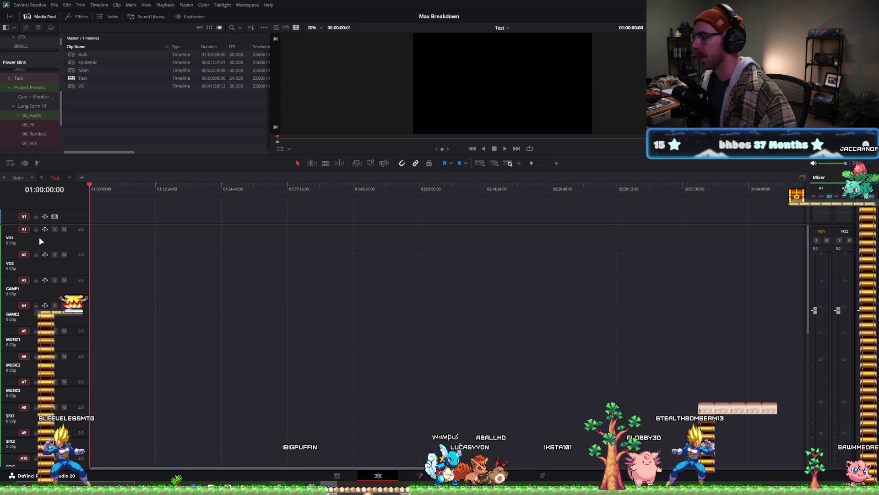
# - Give the VO2 and GAME1 tracks new track colours
pyautogui.rightClick(40, 239)
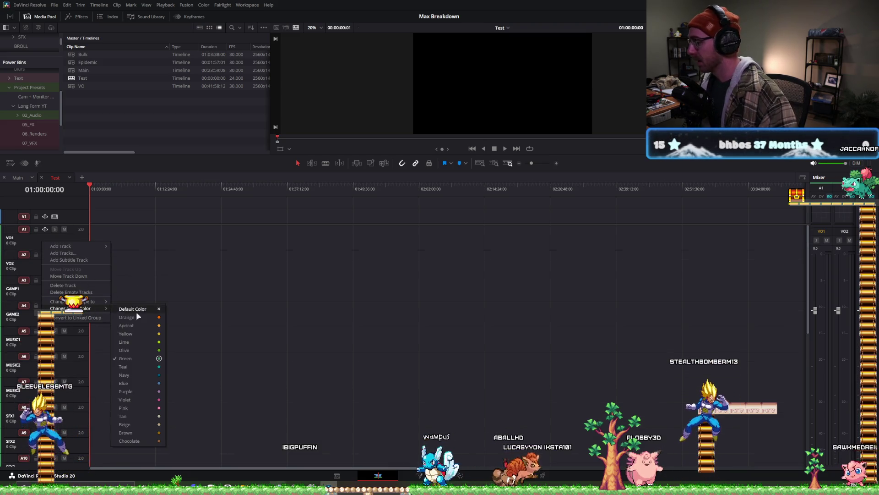
pyautogui.click(133, 389)
pyautogui.rightClick(79, 257)
pyautogui.moveTo(110, 322)
pyautogui.click(197, 380)
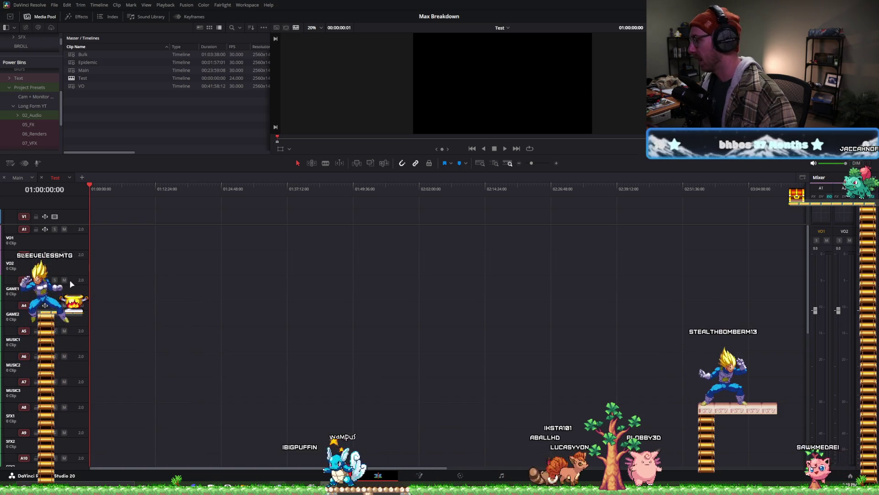
pyautogui.rightClick(74, 280)
pyautogui.moveTo(112, 347)
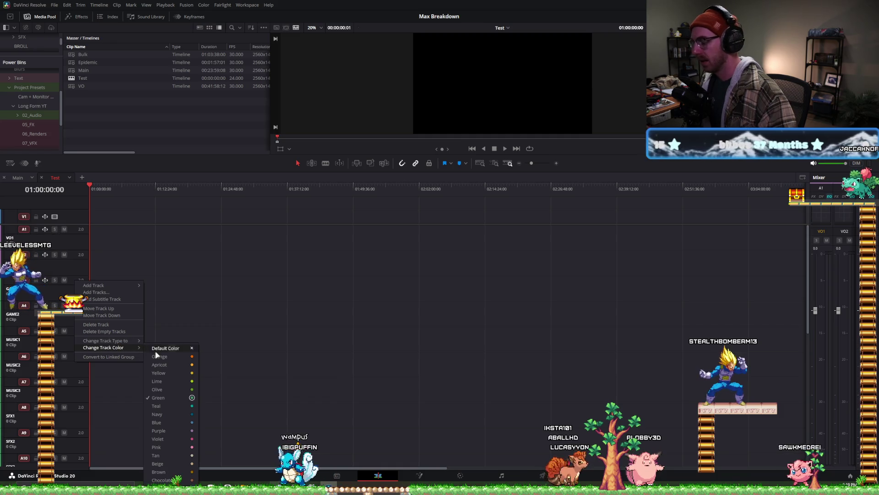
pyautogui.click(166, 390)
# - Change the track colours of MUSIC1 and track A6
pyautogui.scroll(-2, 79, 303)
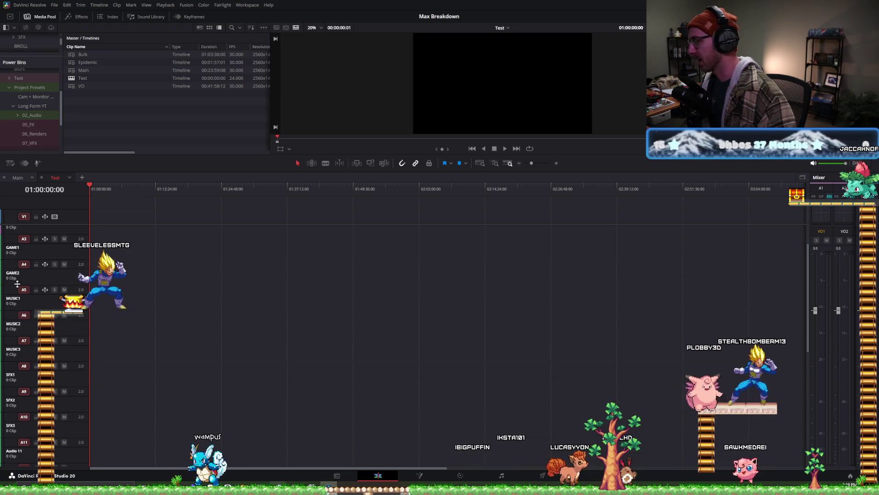
pyautogui.rightClick(79, 292)
pyautogui.moveTo(119, 358)
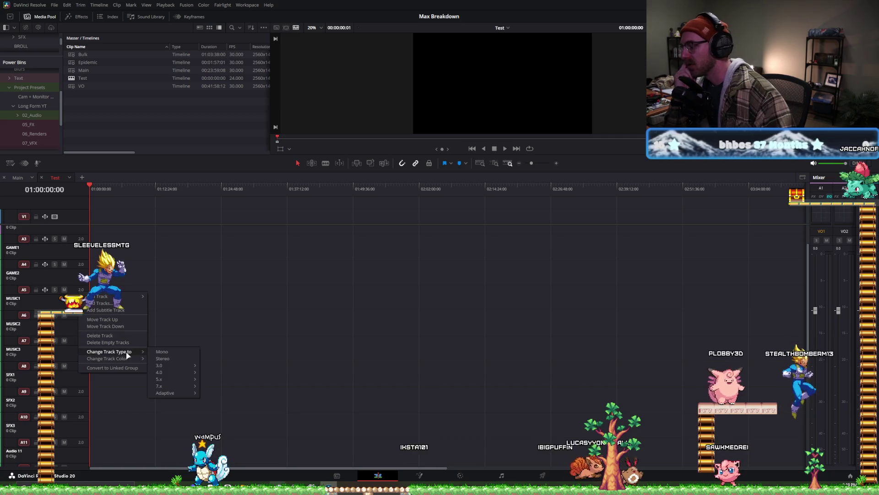
pyautogui.click(174, 386)
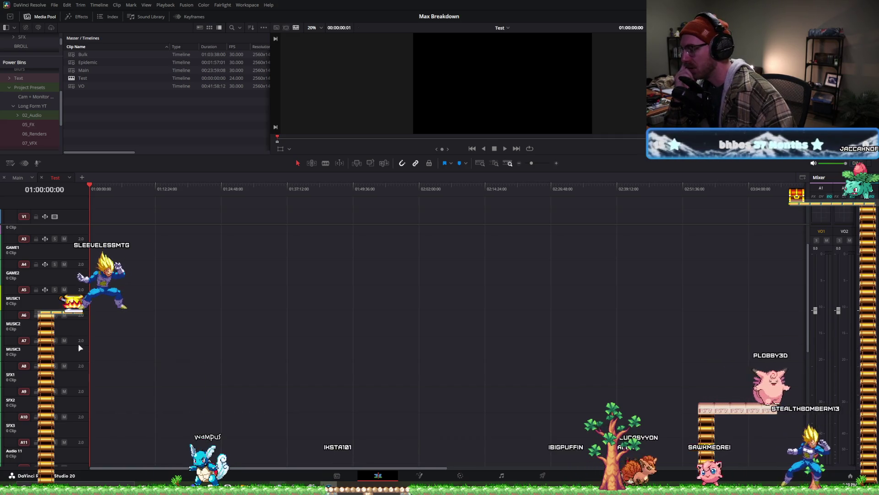
pyautogui.rightClick(81, 315)
pyautogui.moveTo(92, 319)
pyautogui.moveTo(123, 380)
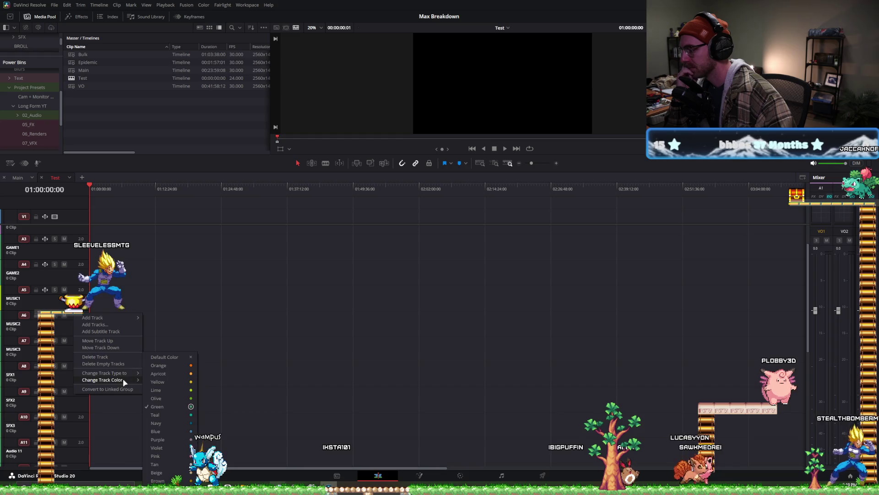
pyautogui.click(163, 386)
# - Set track A7's colour to Lime and the next tracks down to Orange
pyautogui.rightClick(76, 341)
pyautogui.moveTo(121, 409)
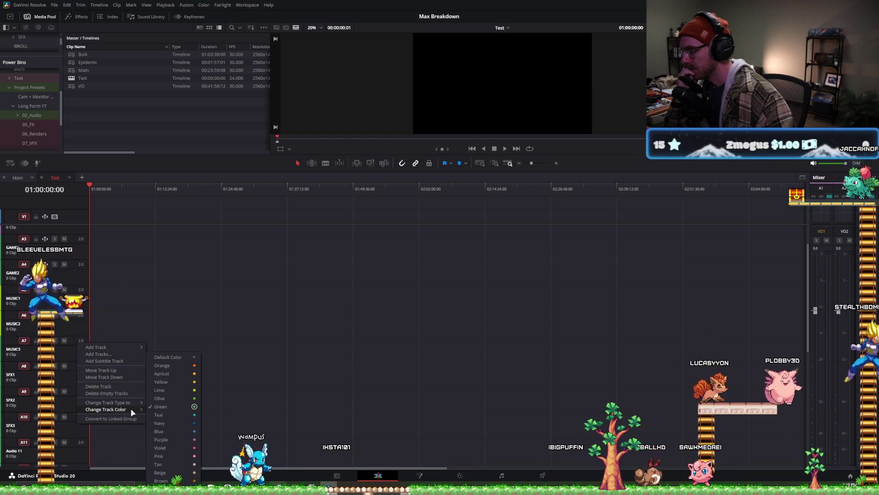
pyautogui.click(167, 393)
pyautogui.rightClick(81, 364)
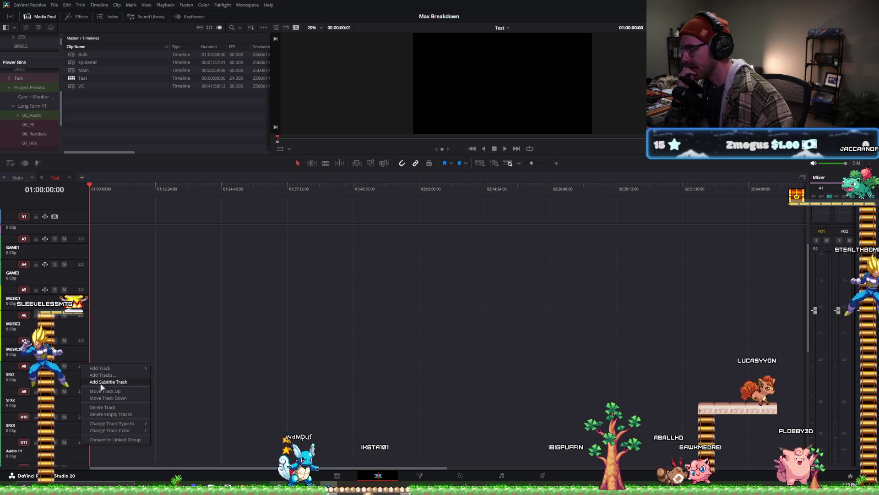
pyautogui.moveTo(124, 426)
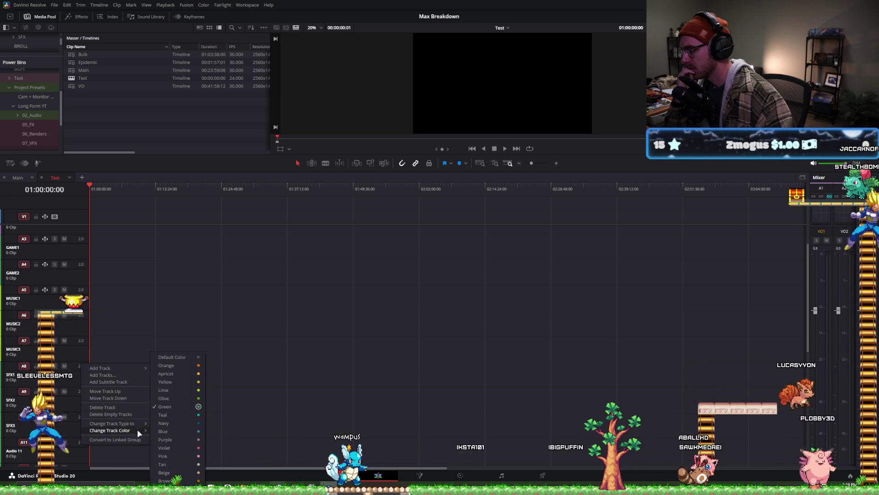
pyautogui.click(185, 370)
pyautogui.rightClick(76, 387)
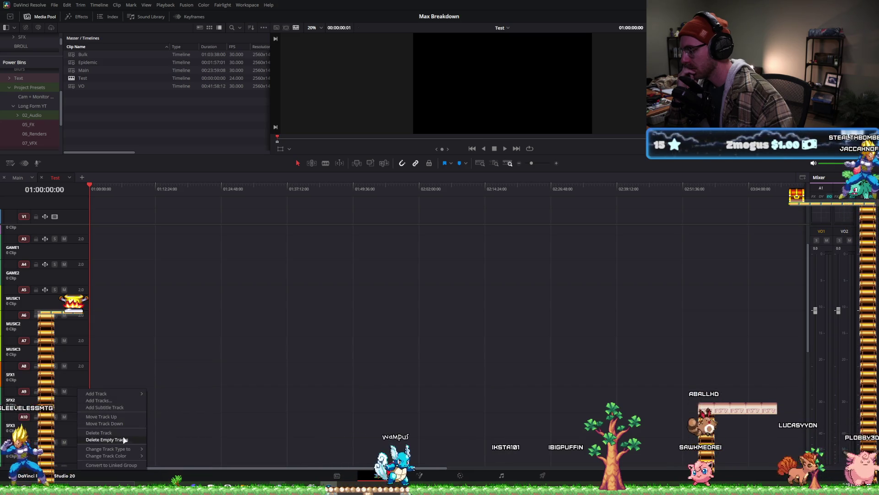
pyautogui.moveTo(131, 454)
pyautogui.rightClick(81, 418)
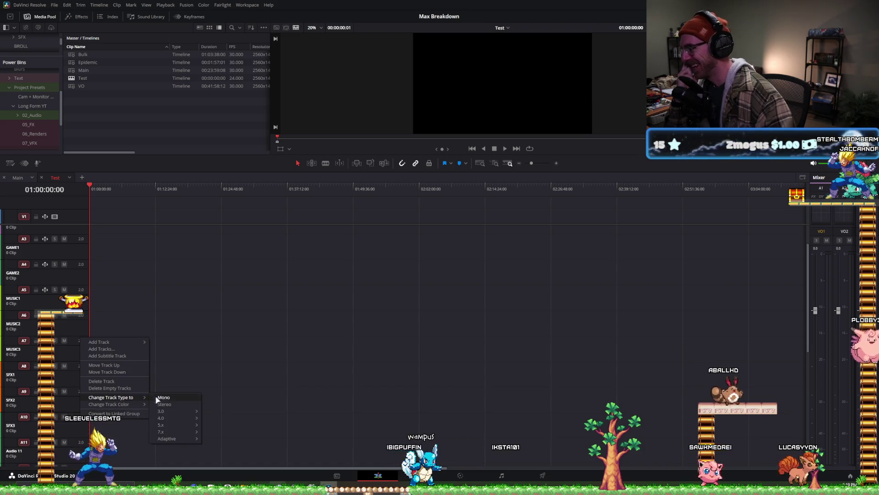
pyautogui.moveTo(134, 407)
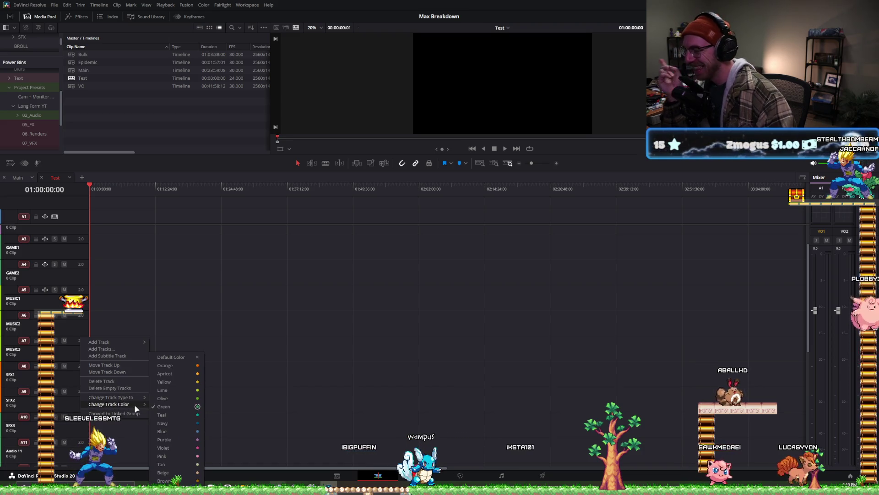
pyautogui.click(179, 366)
pyautogui.scroll(2, 31, 419)
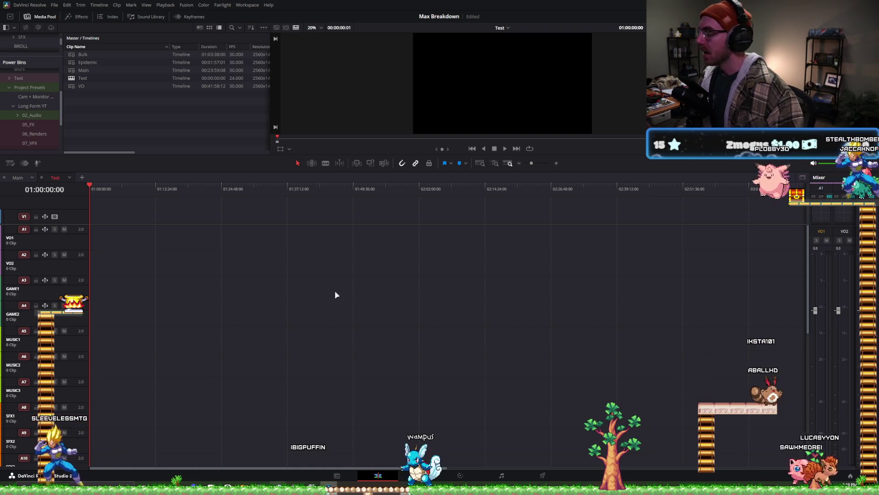
# - Lower the video/audio divider slightly to give the video track area more height
pyautogui.moveTo(121, 224); pyautogui.dragTo(122, 232)
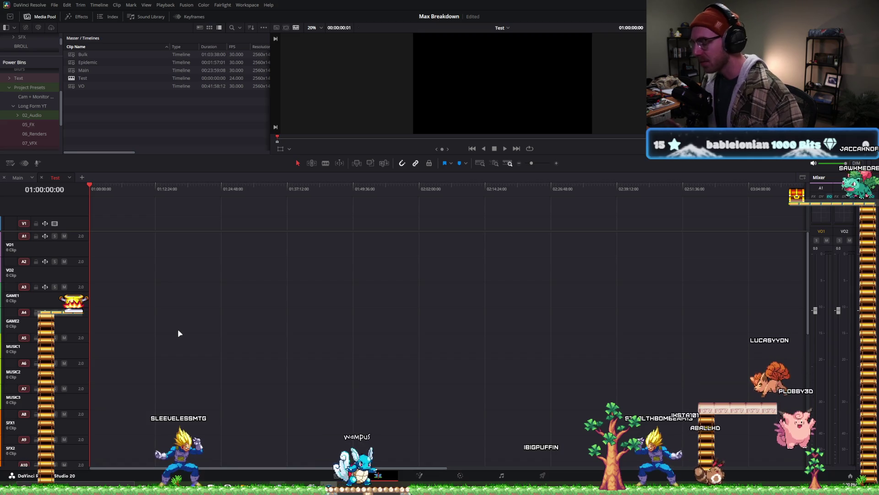
pyautogui.hotkey('shift', '6')
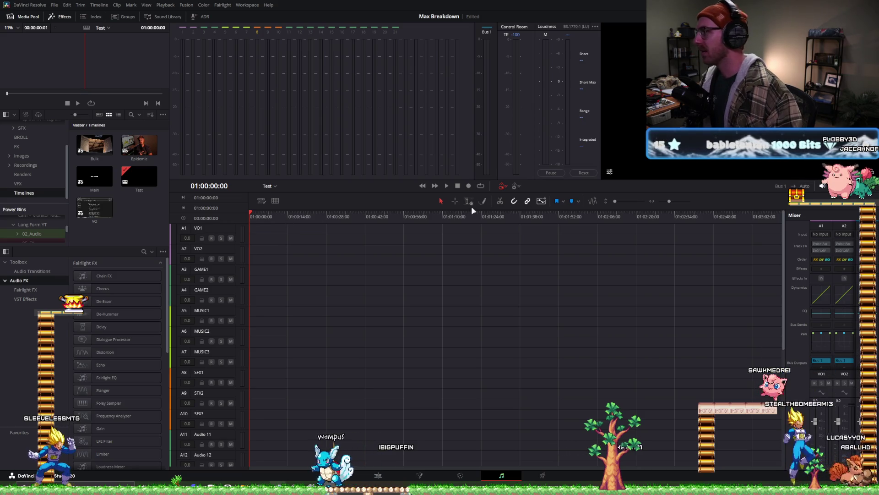
# - Widen the Fairlight mixer to show channel strips for tracks A1 through A10
pyautogui.moveTo(786, 234); pyautogui.dragTo(576, 245)
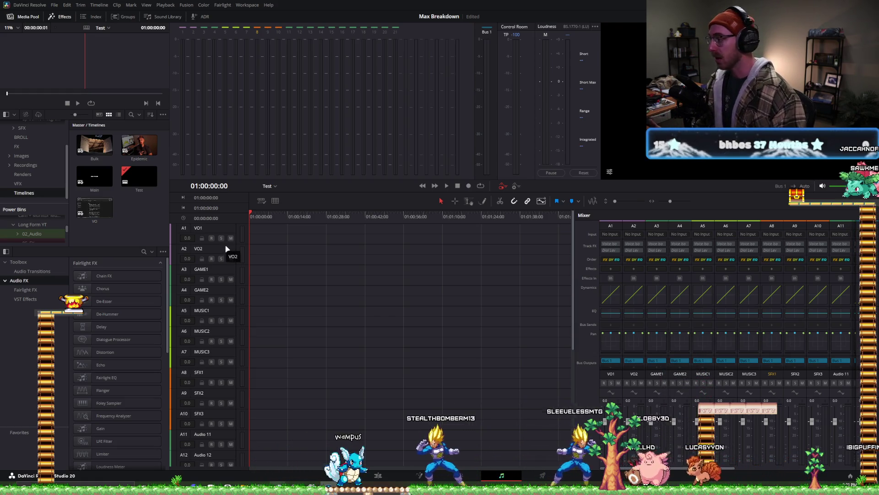
pyautogui.click(609, 268)
# - Add the Vocal Channel effect to VO1 and close its settings window
pyautogui.moveTo(652, 388)
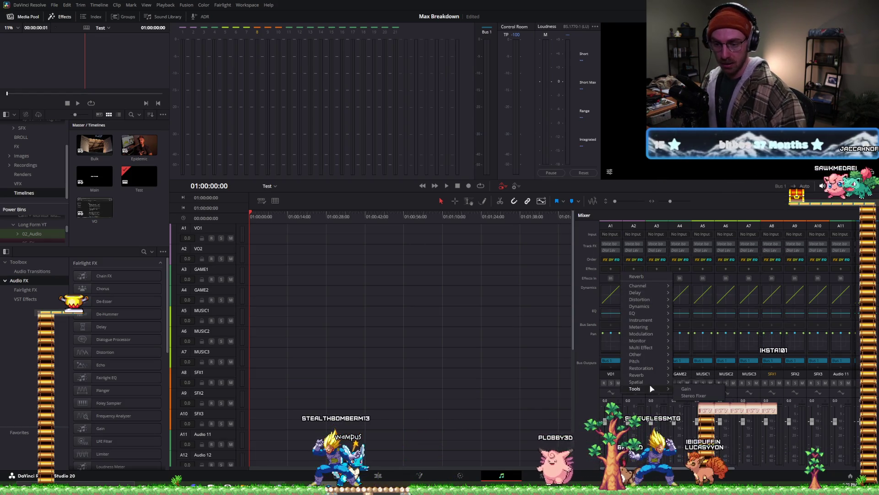
pyautogui.moveTo(643, 362)
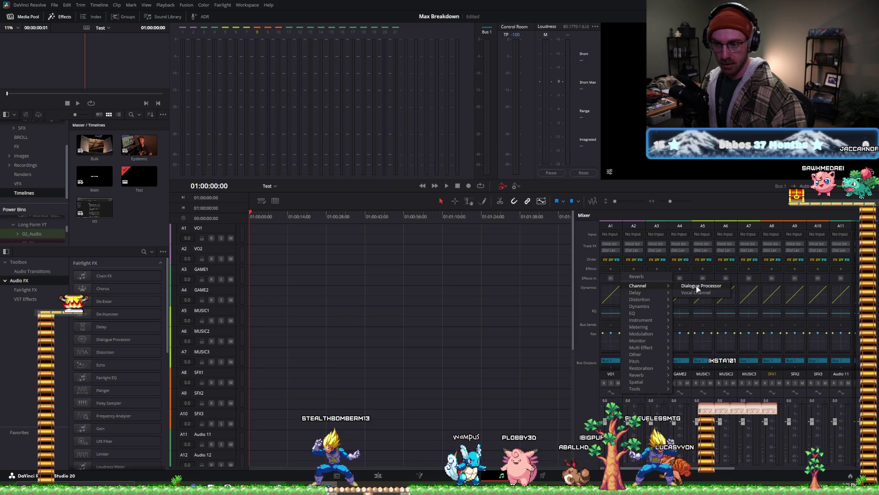
pyautogui.click(695, 293)
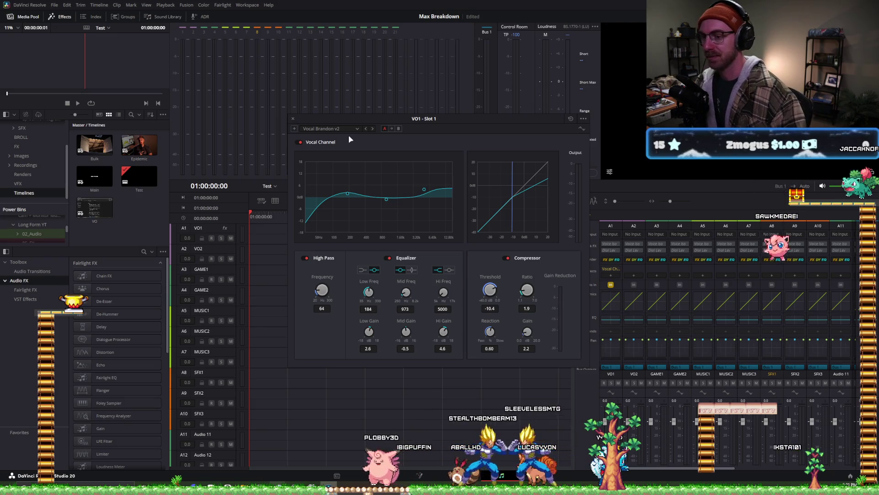
pyautogui.click(293, 119)
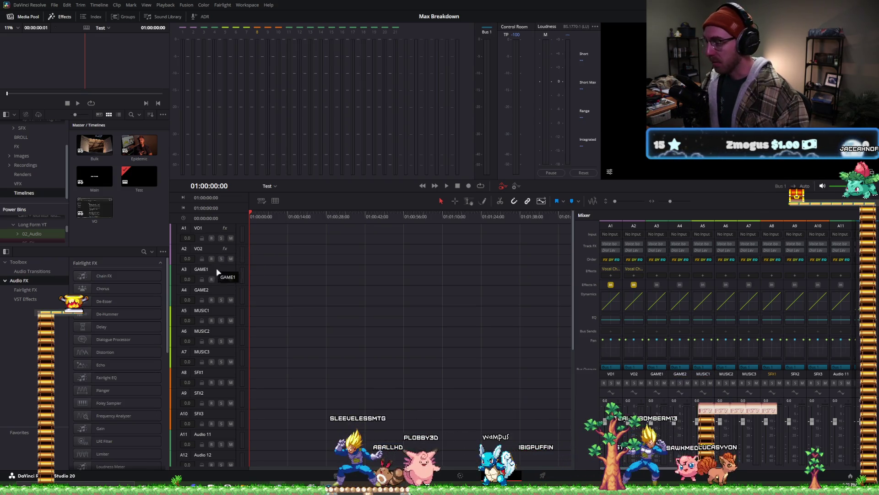
# - Check VO2's track options, then select MUSIC1 and open its Dynamics settings
pyautogui.rightClick(221, 250)
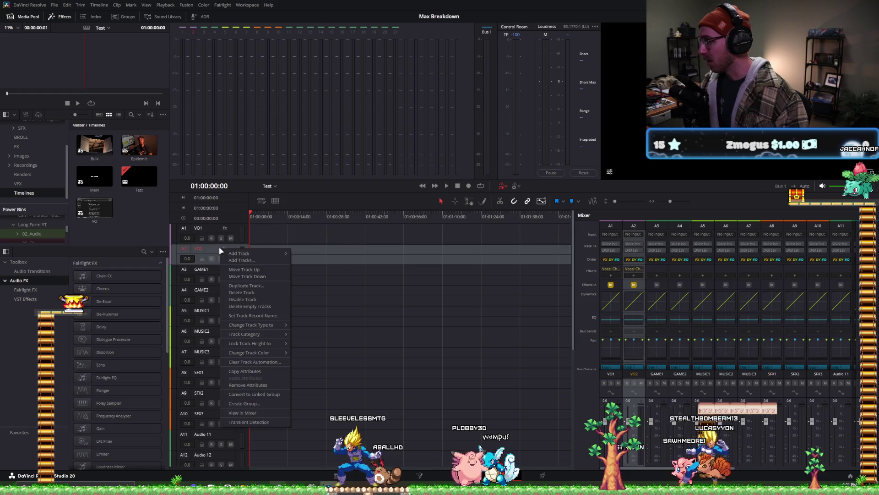
pyautogui.click(443, 262)
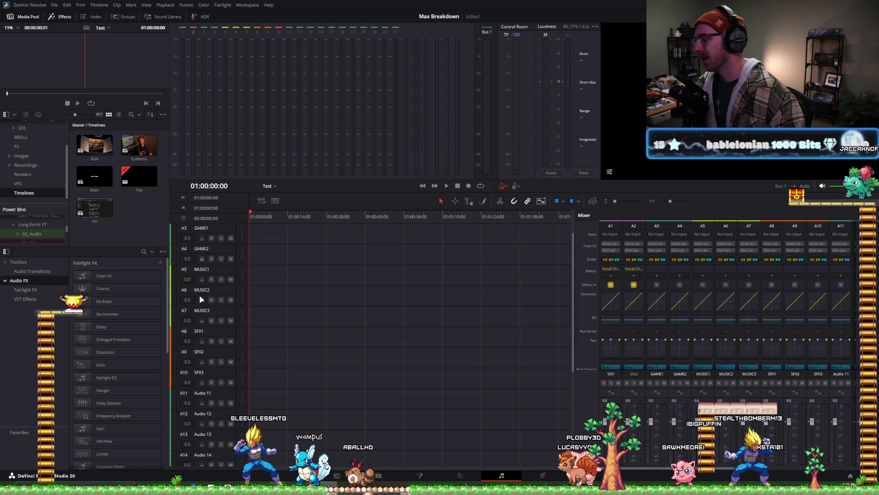
pyautogui.scroll(-2, 223, 286)
pyautogui.click(221, 270)
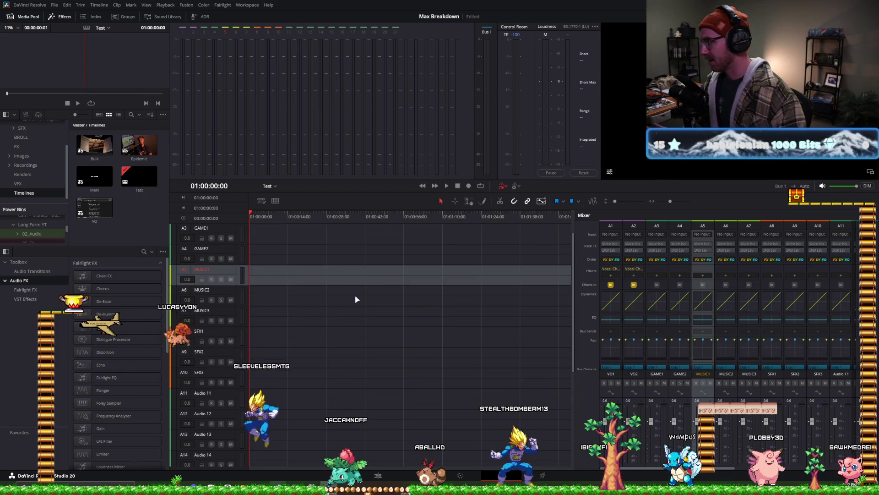
pyautogui.click(708, 301)
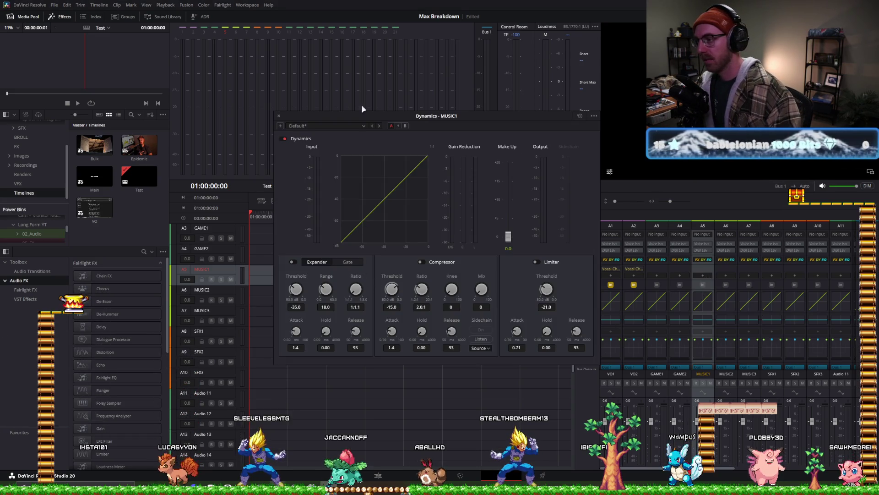
# - EQ MUSIC1 with a wide, roughly -6 dB dip near 116 Hz and a high roll-off from 8.4K
pyautogui.click(279, 116)
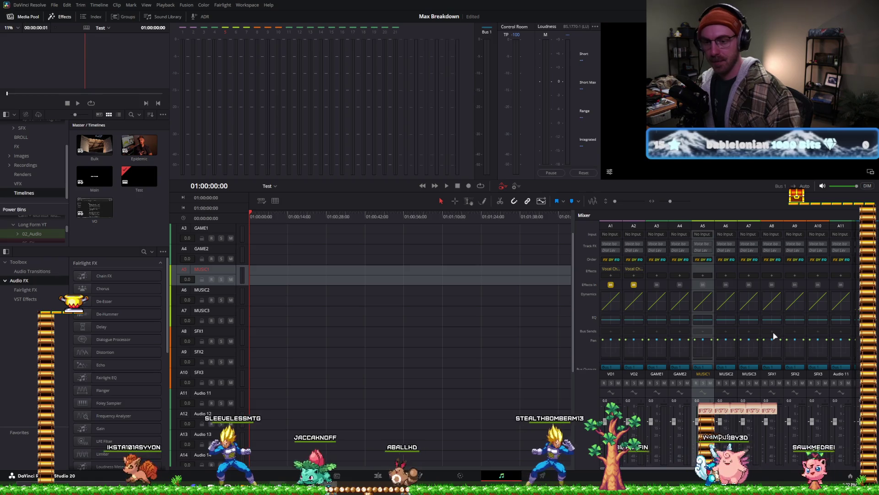
pyautogui.click(704, 321)
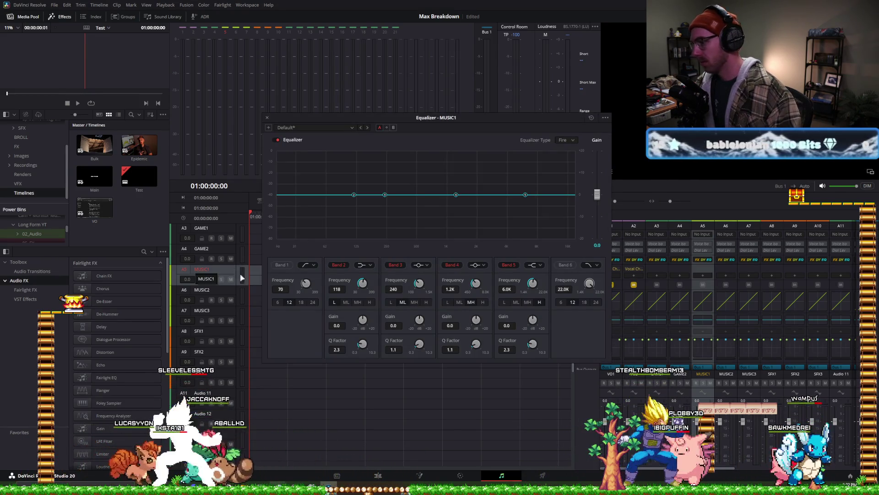
pyautogui.click(281, 264)
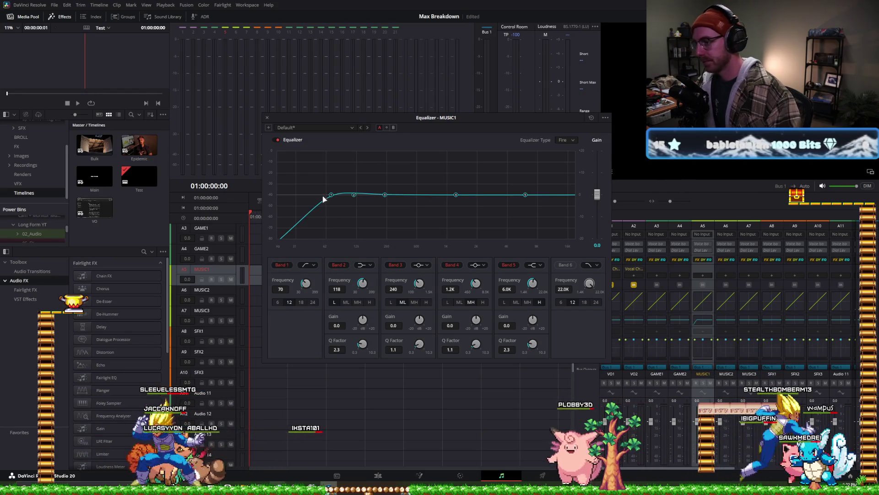
pyautogui.click(282, 265)
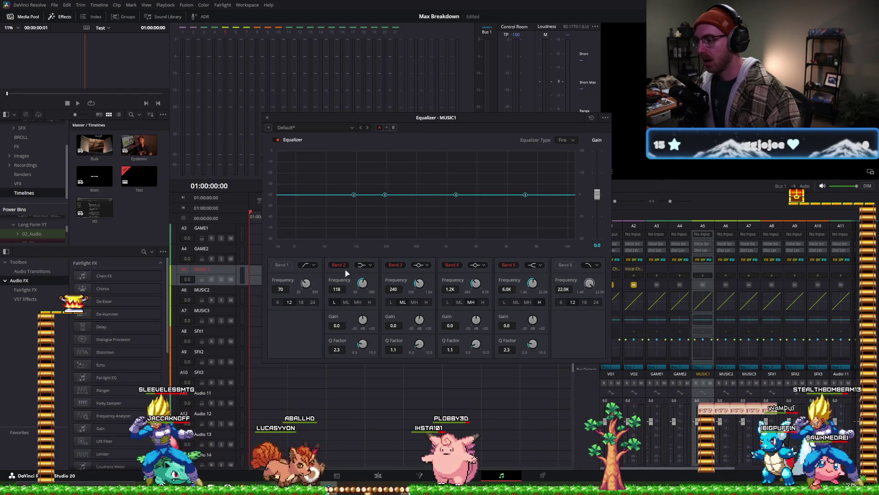
pyautogui.moveTo(354, 195); pyautogui.dragTo(350, 215)
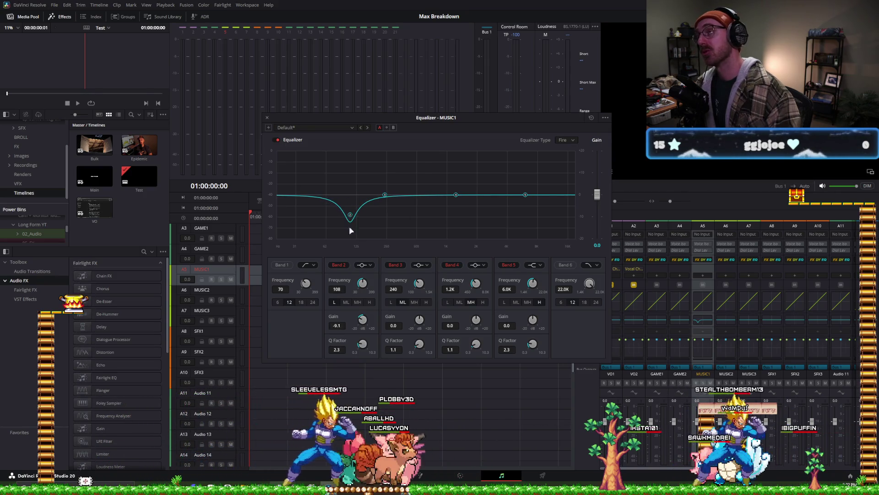
pyautogui.moveTo(336, 349); pyautogui.dragTo(321, 342)
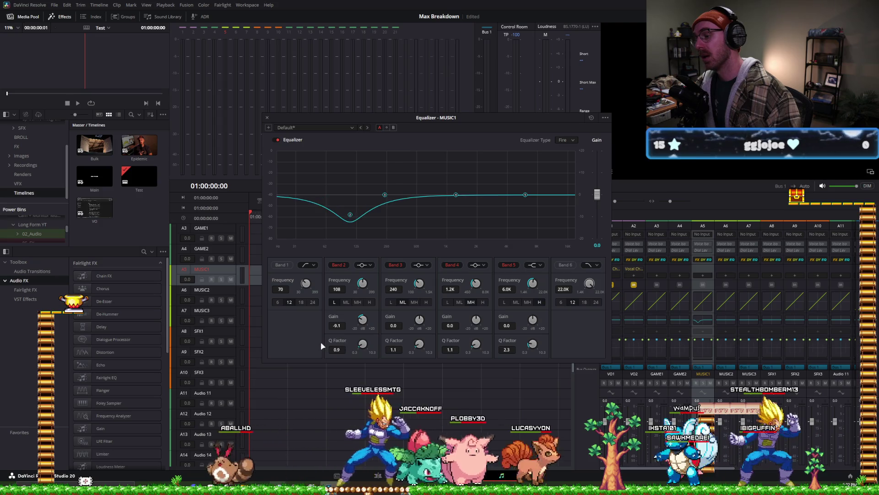
pyautogui.moveTo(350, 214); pyautogui.dragTo(351, 208)
pyautogui.moveTo(573, 195); pyautogui.dragTo(539, 199)
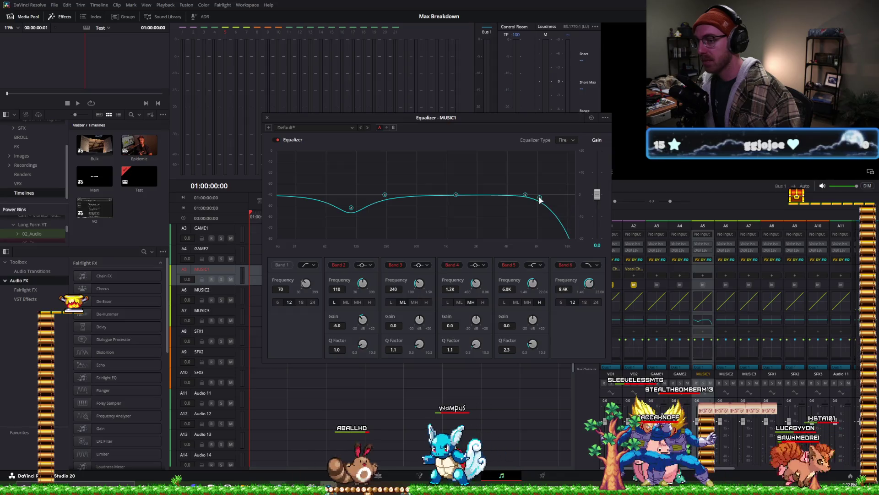
pyautogui.click(267, 117)
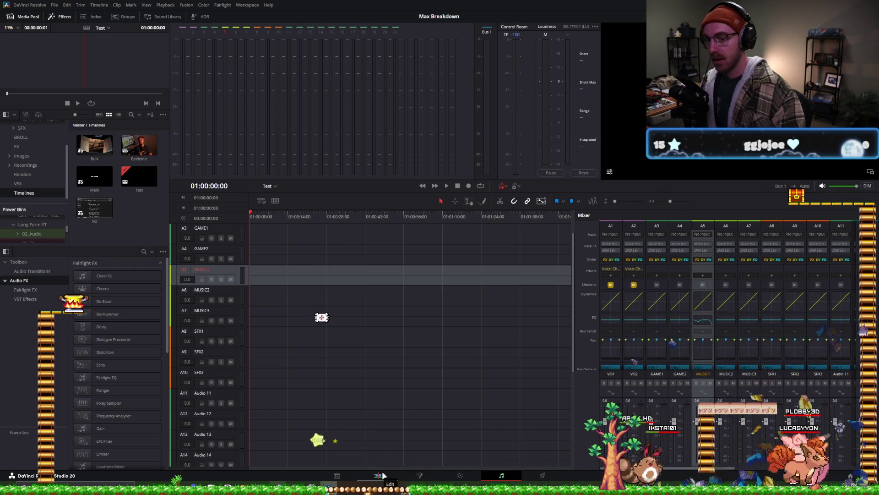
pyautogui.click(379, 475)
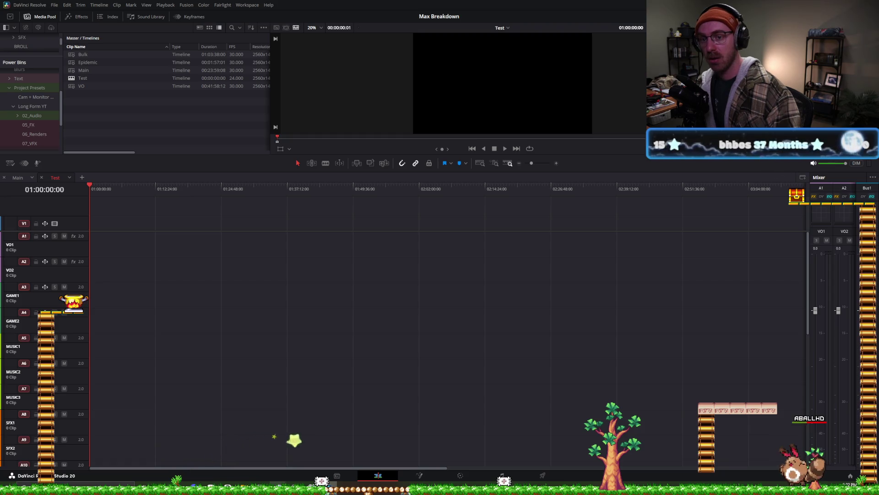
# - Make the viewer and media pool area taller, then go to the Fairlight page
pyautogui.moveTo(412, 155); pyautogui.dragTo(412, 194)
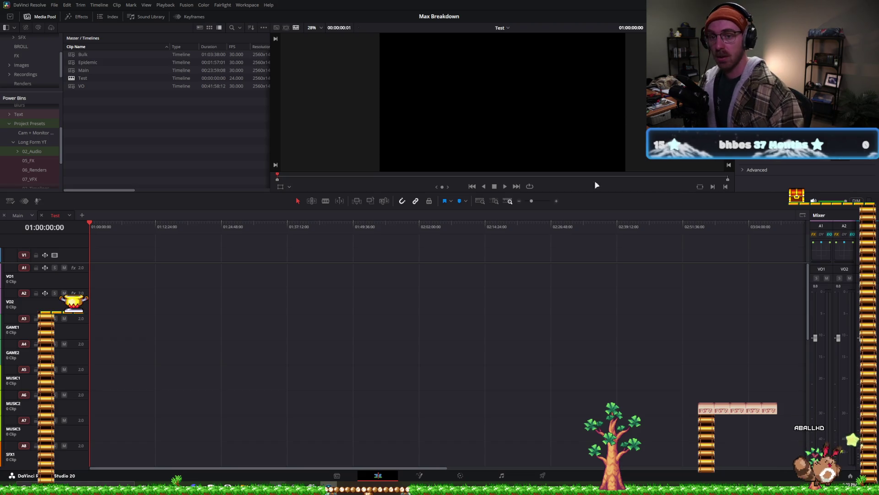
pyautogui.click(501, 474)
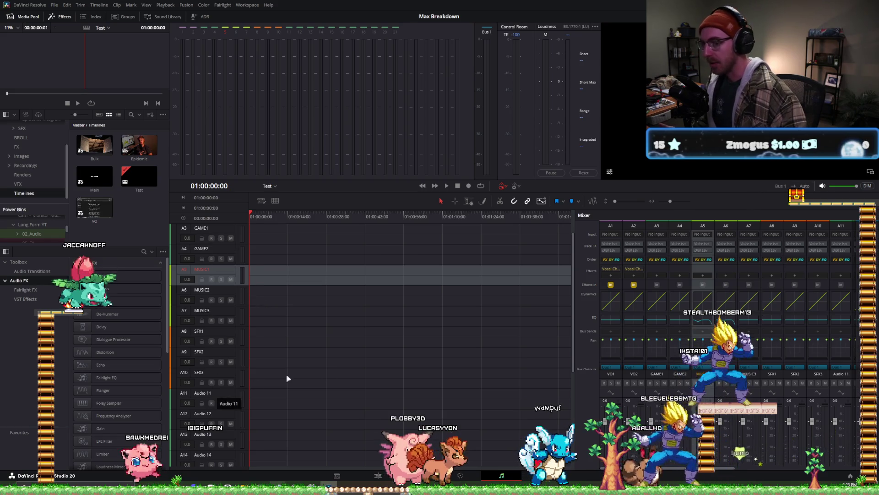
# - Rename the MUSIC3 track to MUSIC_CLEAN and save the project
pyautogui.click(223, 314)
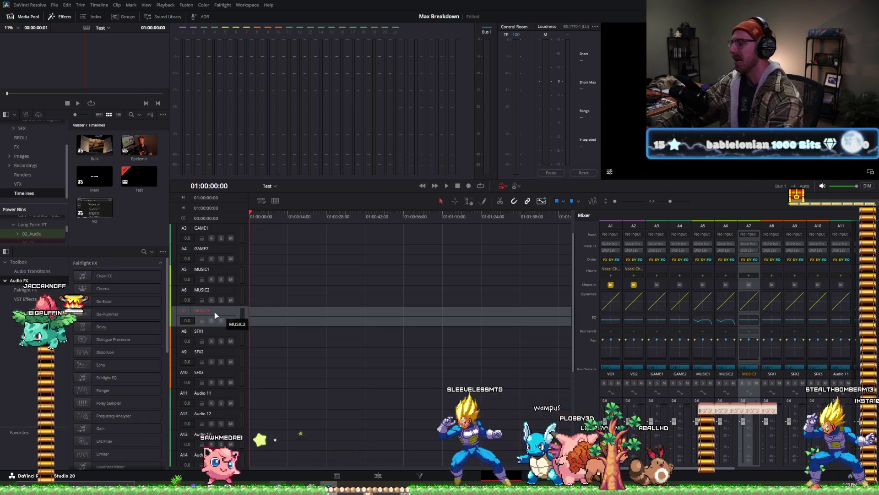
pyautogui.doubleClick(215, 312)
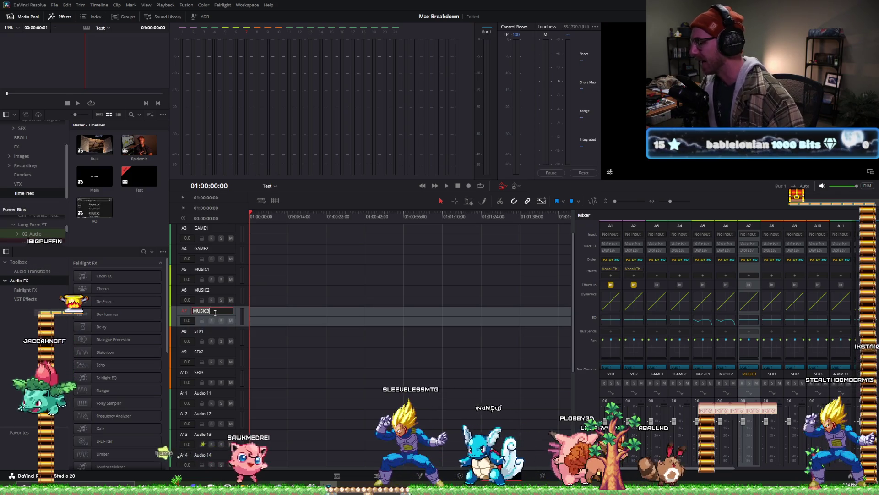
pyautogui.press('BackSpace')
pyautogui.write('_CLEAN')
pyautogui.press('Return')
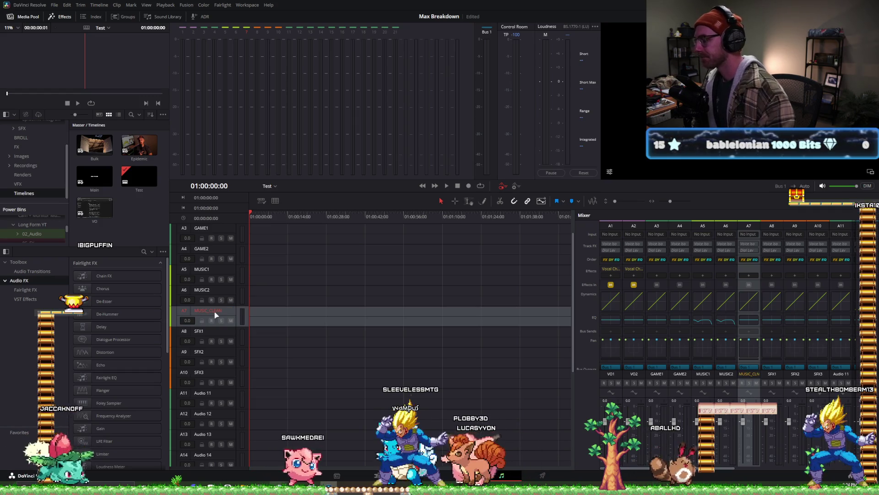
pyautogui.hotkey('ctrl', 's')
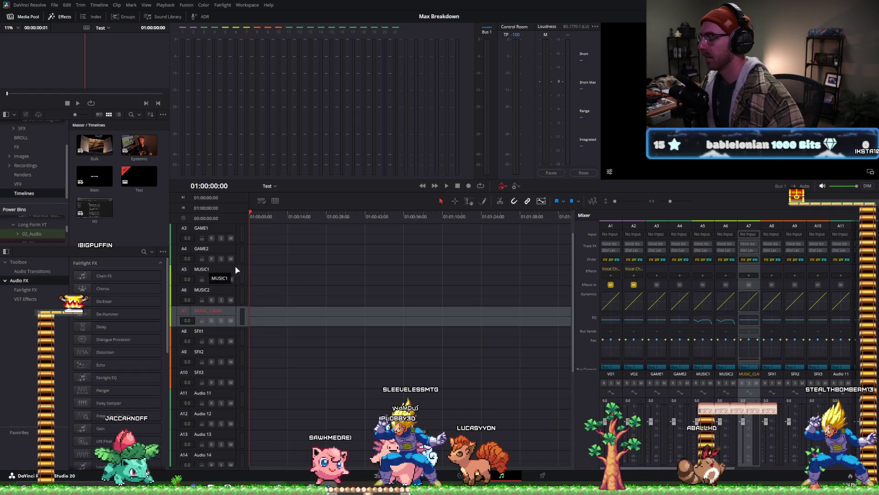
# - Select MUSIC1 and launch Paint from the system search
pyautogui.click(223, 272)
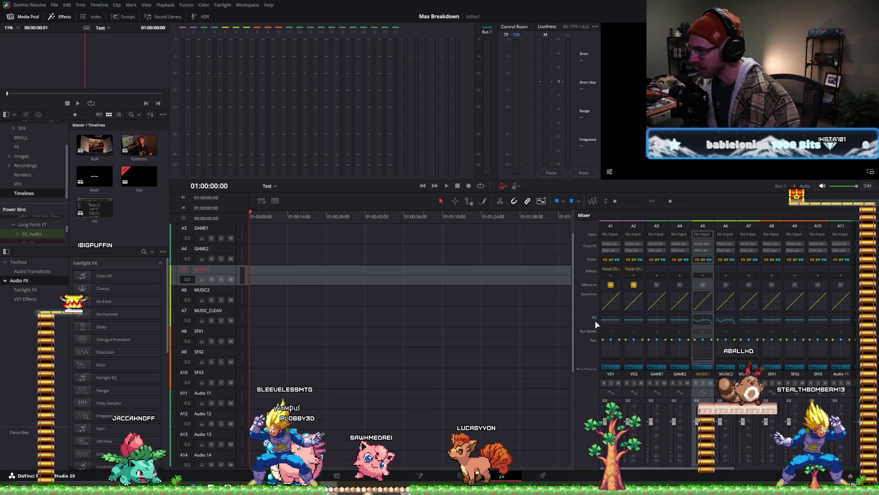
pyautogui.write('paint')
pyautogui.press('Return')
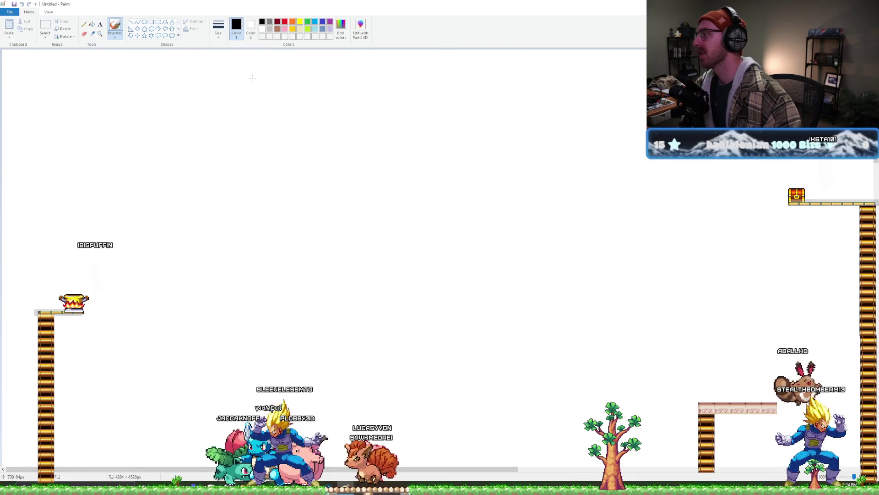
# - Fill the Paint canvas with black and choose a thicker brush size
pyautogui.click(127, 52)
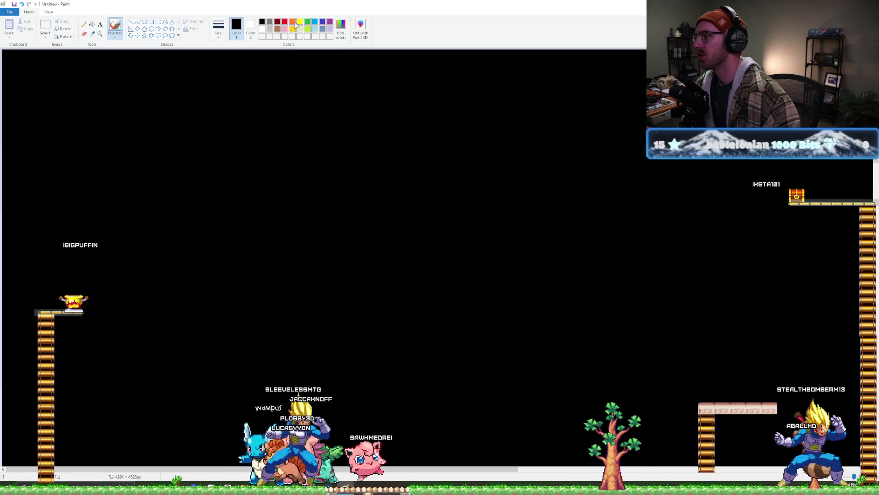
pyautogui.click(218, 27)
pyautogui.click(241, 94)
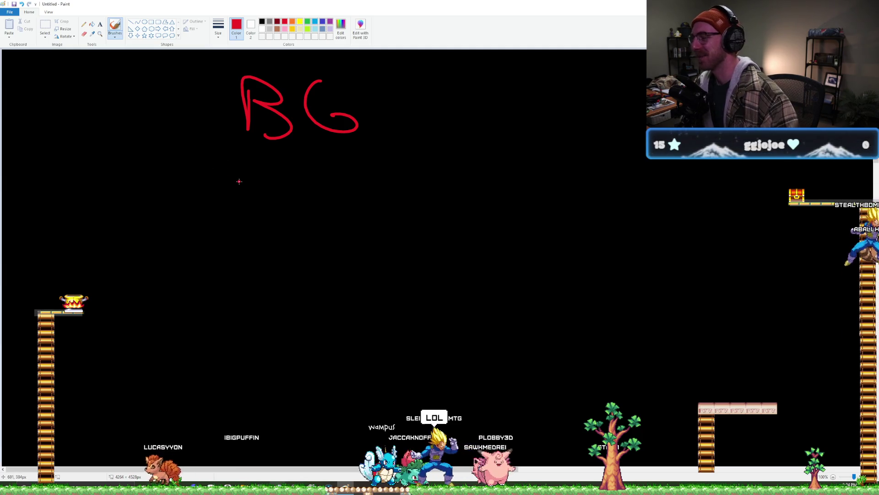
# - Handwrite 'Complimentary' below BG and 'Primary' below it in red
pyautogui.click(218, 177)
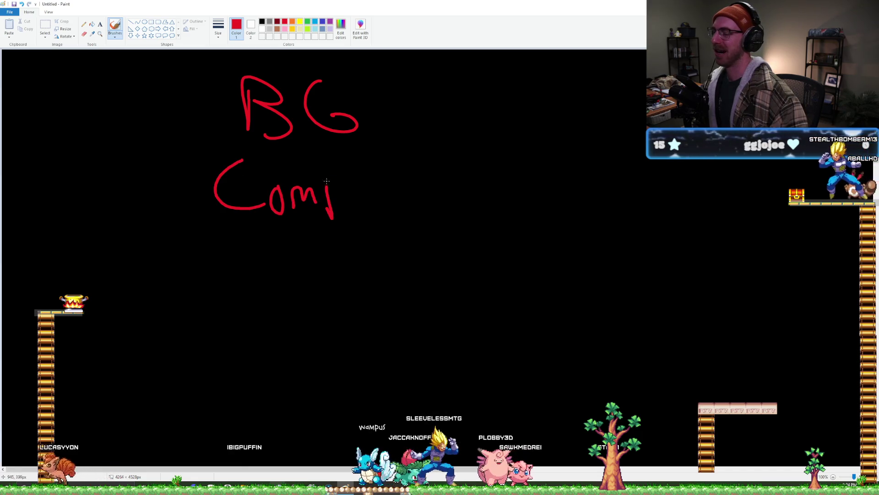
pyautogui.moveTo(397, 190); pyautogui.dragTo(479, 197)
pyautogui.moveTo(499, 156); pyautogui.dragTo(502, 197)
pyautogui.moveTo(486, 181)
pyautogui.mouseDown()
pyautogui.moveTo(513, 179)
pyautogui.moveTo(531, 189)
pyautogui.moveTo(547, 175)
pyautogui.mouseUp()
pyautogui.moveTo(575, 170); pyautogui.dragTo(552, 221)
pyautogui.moveTo(247, 244)
pyautogui.mouseDown()
pyautogui.moveTo(254, 303)
pyautogui.moveTo(251, 275)
pyautogui.mouseUp()
pyautogui.moveTo(282, 306)
pyautogui.mouseDown()
pyautogui.moveTo(293, 270)
pyautogui.moveTo(313, 271)
pyautogui.mouseUp()
pyautogui.moveTo(326, 303)
pyautogui.mouseDown()
pyautogui.moveTo(394, 304)
pyautogui.moveTo(414, 278)
pyautogui.mouseUp()
pyautogui.moveTo(417, 280)
pyautogui.mouseDown()
pyautogui.moveTo(431, 298)
pyautogui.moveTo(406, 316)
pyautogui.mouseUp()
# - Draw an arrow beside BG and a circle after Primary, then return to DaVinci Resolve
pyautogui.moveTo(453, 104); pyautogui.dragTo(520, 104)
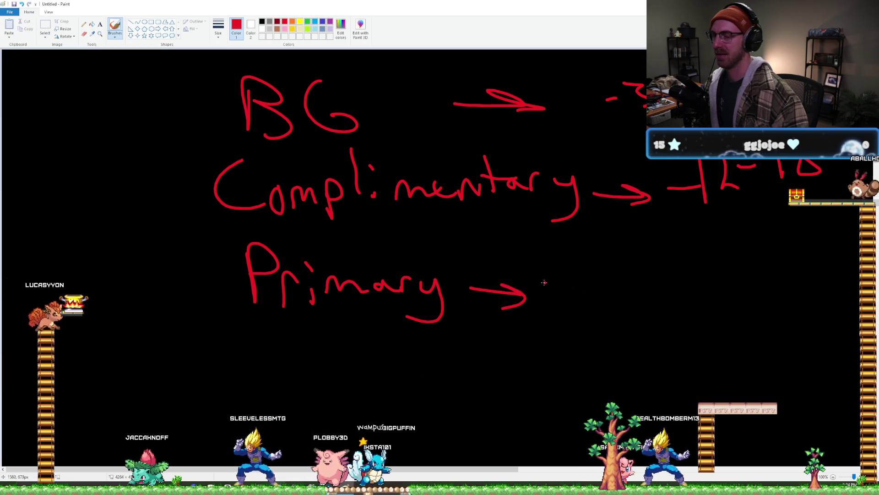
pyautogui.moveTo(592, 270); pyautogui.dragTo(628, 283)
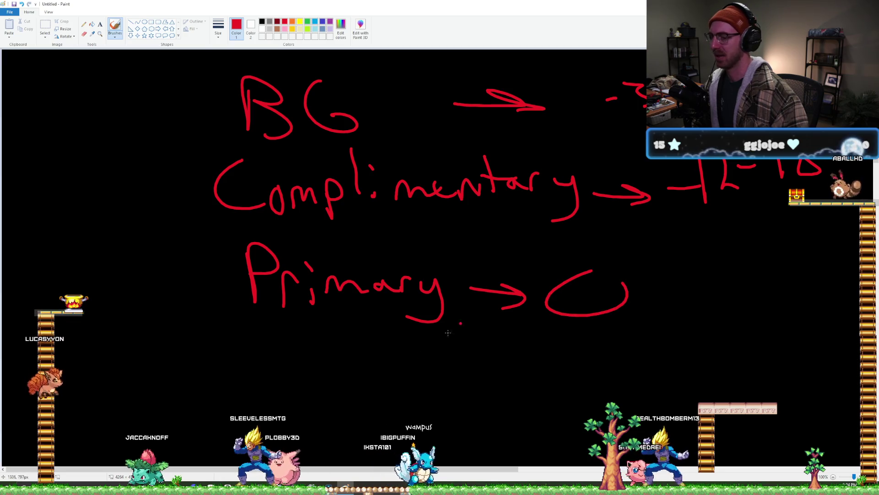
pyautogui.click(335, 471)
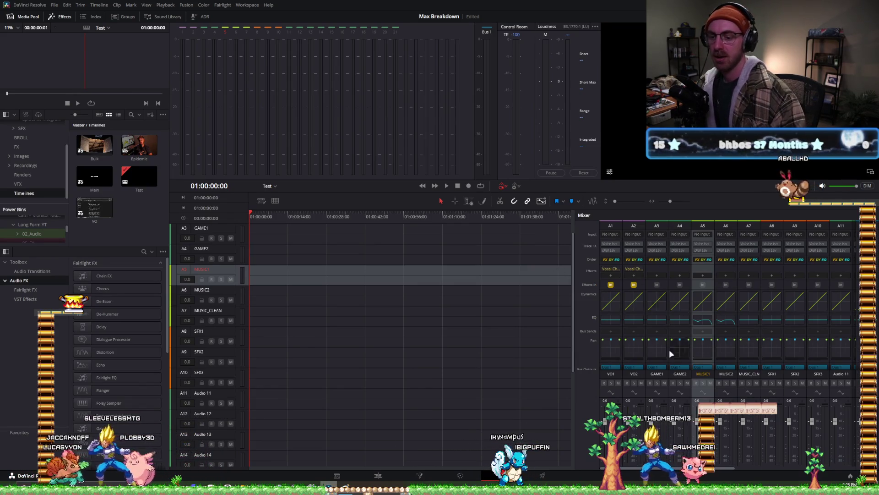
# - Rename track MUSIC1 to MUSIC_BG_1 and MUSIC2 to MUSIC_BG_2 in the Fairlight headers
pyautogui.doubleClick(205, 269)
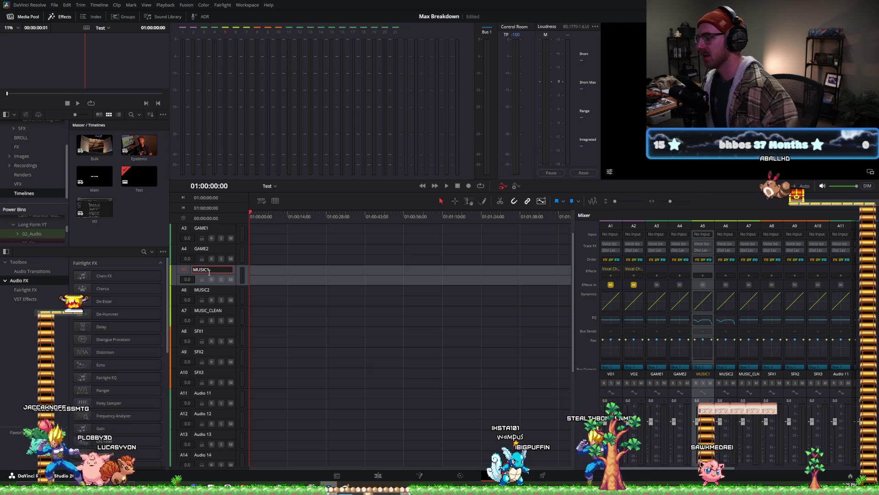
pyautogui.press('BackSpace')
pyautogui.write('_BG')
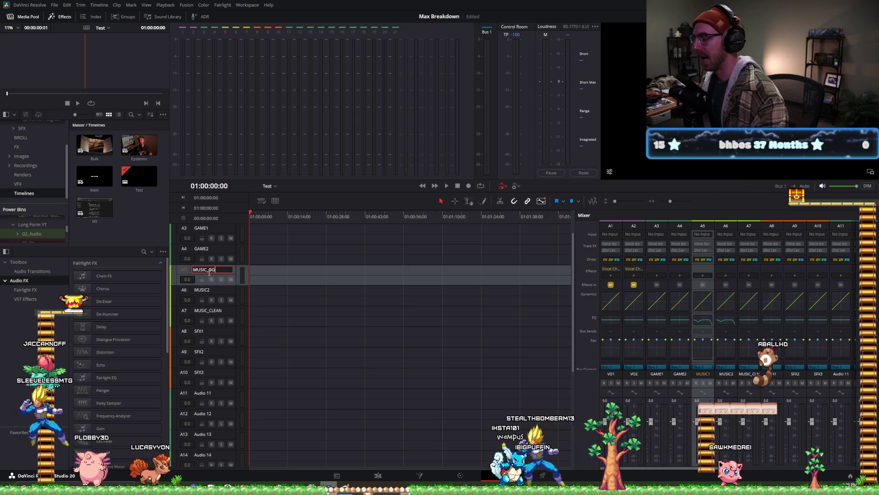
pyautogui.write('_1')
pyautogui.click(216, 292)
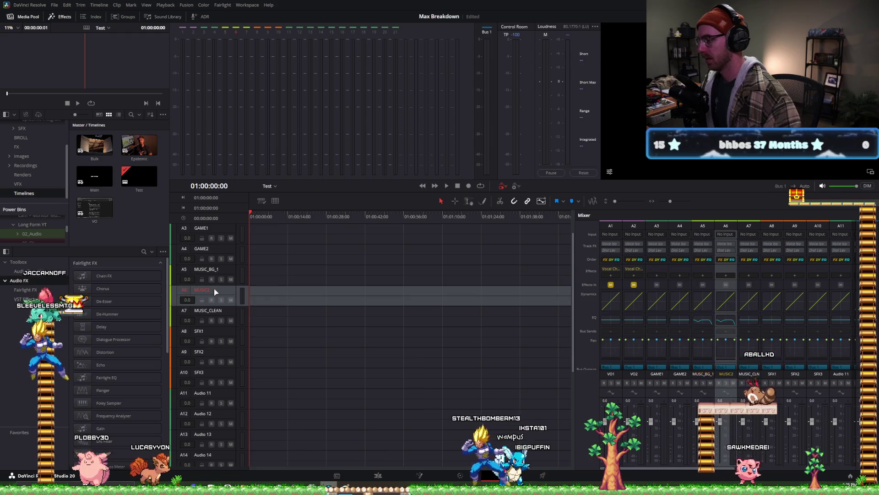
pyautogui.doubleClick(214, 290)
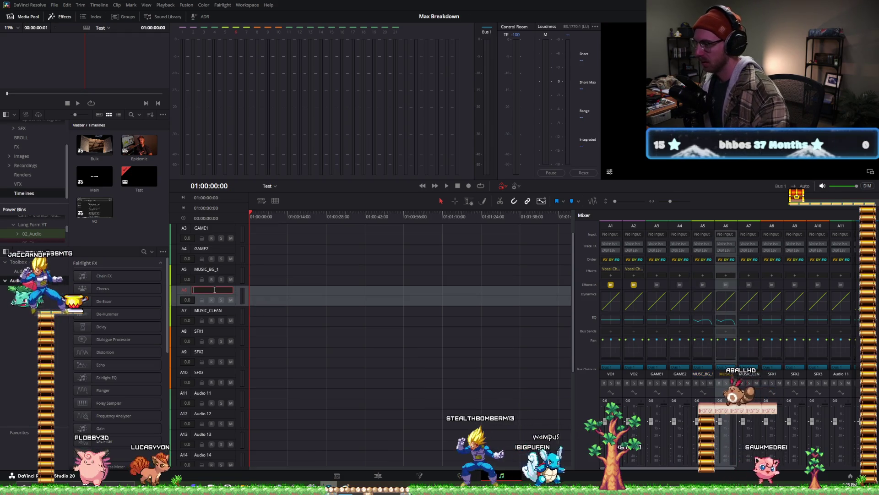
pyautogui.write('MUSIC_BG')
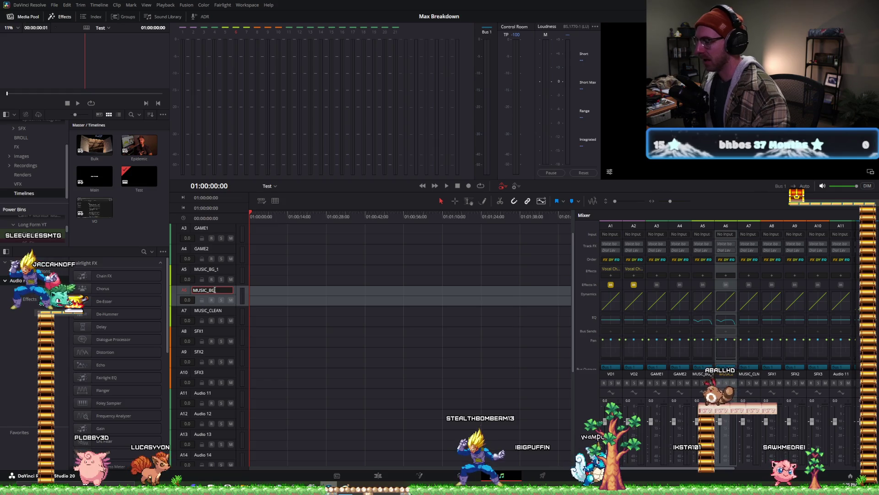
pyautogui.write('_2')
pyautogui.press('Return')
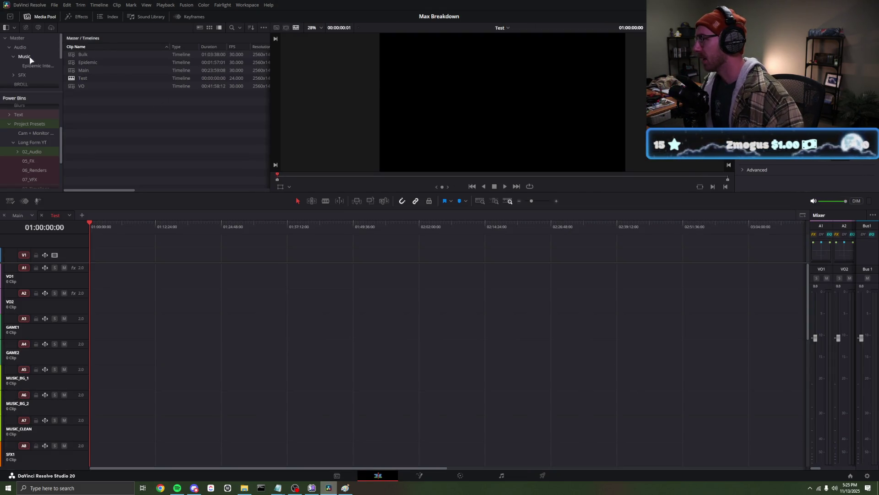
# - Audition Wave Runner.wav from the Music bin, then return to Fairlight with SFX1 selected
pyautogui.click(24, 56)
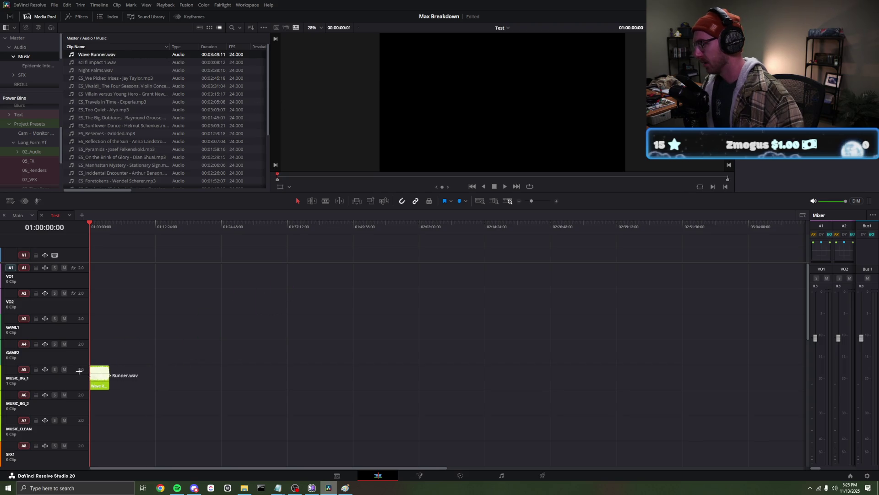
pyautogui.keyDown('ctrl'); pyautogui.scroll(5, 148, 370); pyautogui.keyUp('ctrl')
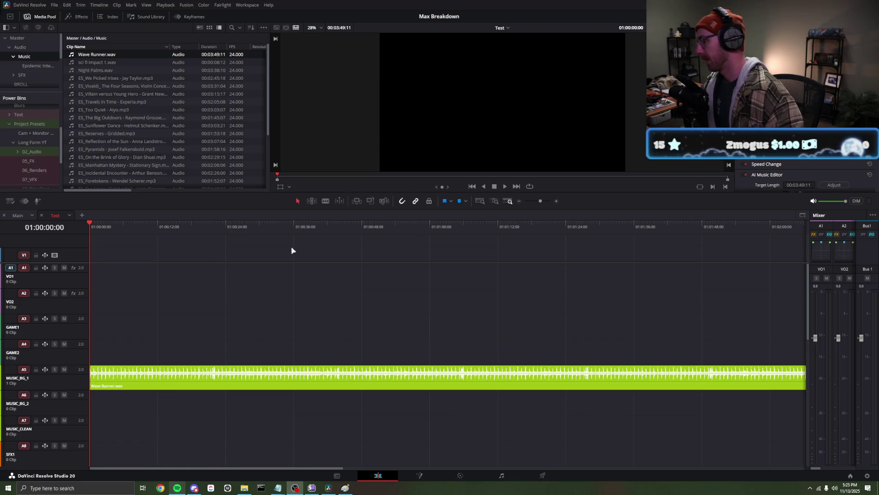
pyautogui.press('space')
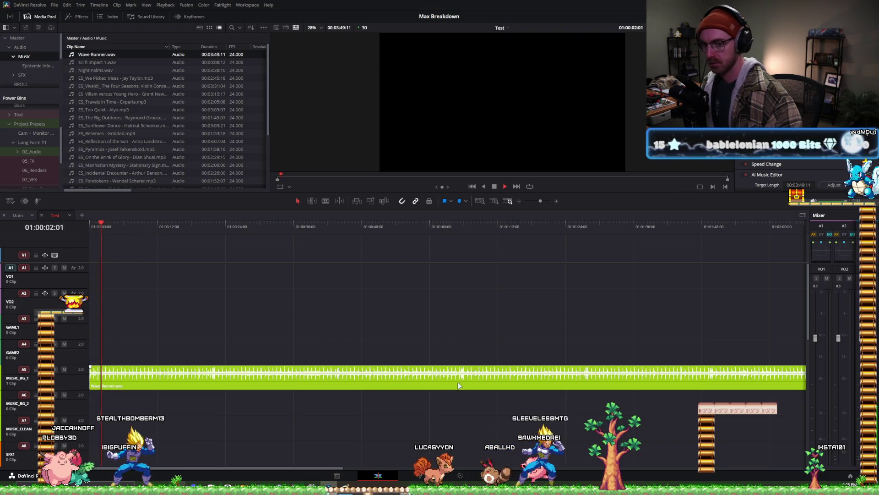
pyautogui.moveTo(808, 287); pyautogui.dragTo(695, 287)
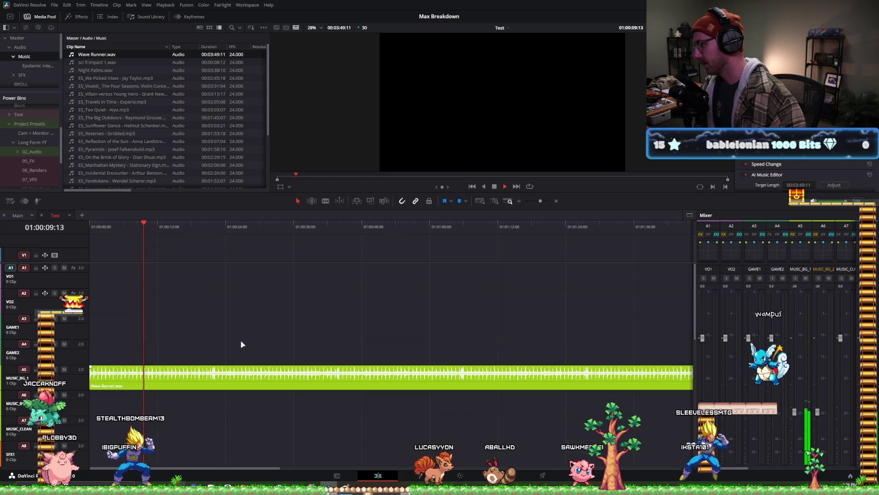
pyautogui.press('space')
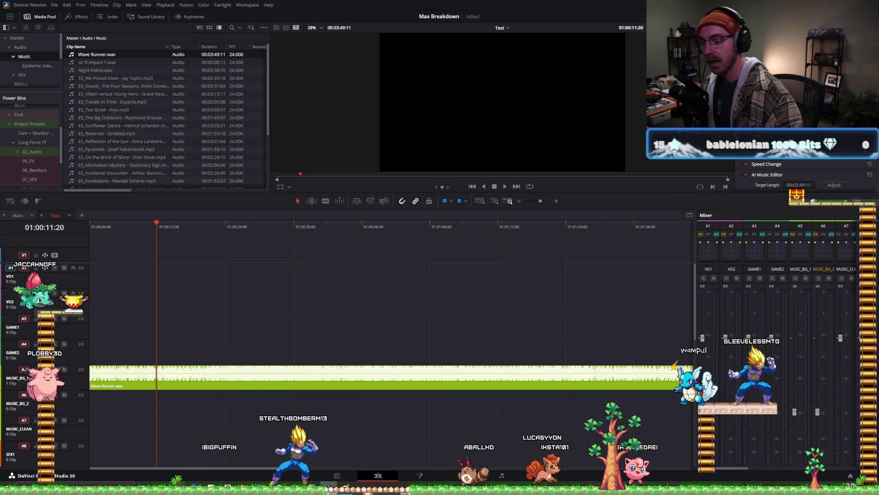
pyautogui.press('space')
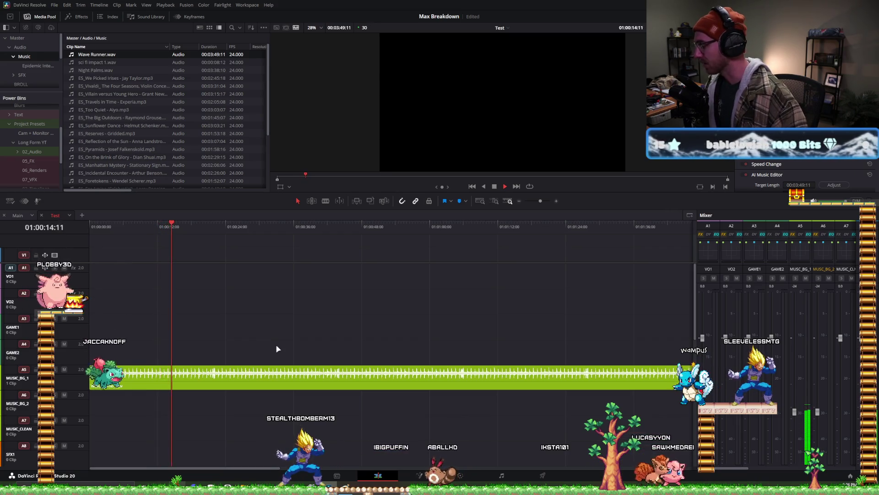
pyautogui.press('space')
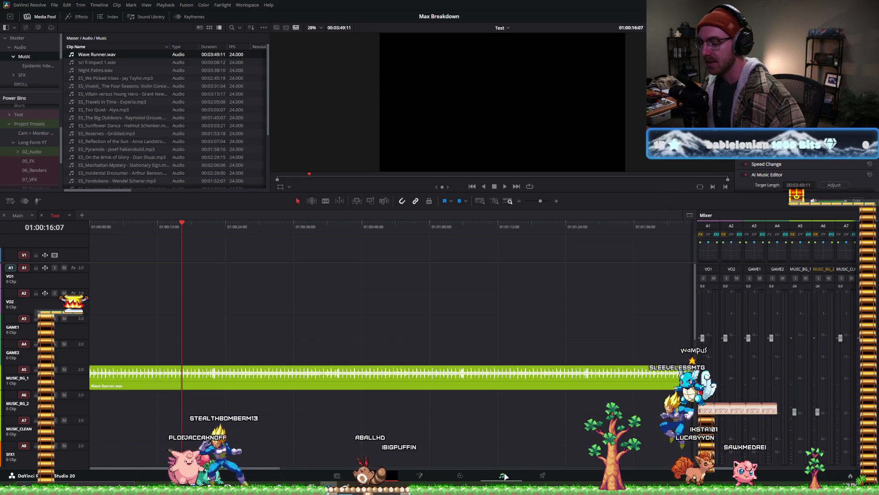
pyautogui.click(503, 475)
pyautogui.click(204, 336)
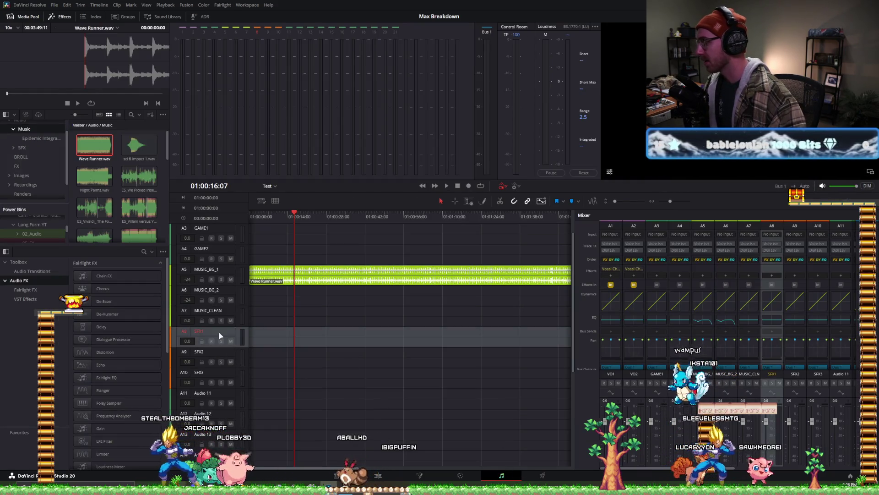
# - Set SFX_MID_1 volume to -15 and roll off its highs at 2.4K with EQ band 6
pyautogui.doubleClick(208, 332)
pyautogui.write('_BG_')
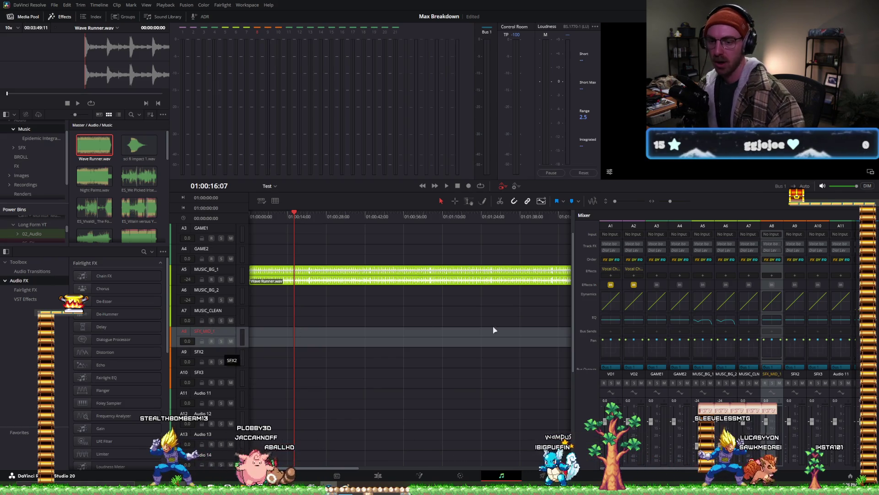
pyautogui.moveTo(767, 428); pyautogui.dragTo(768, 441)
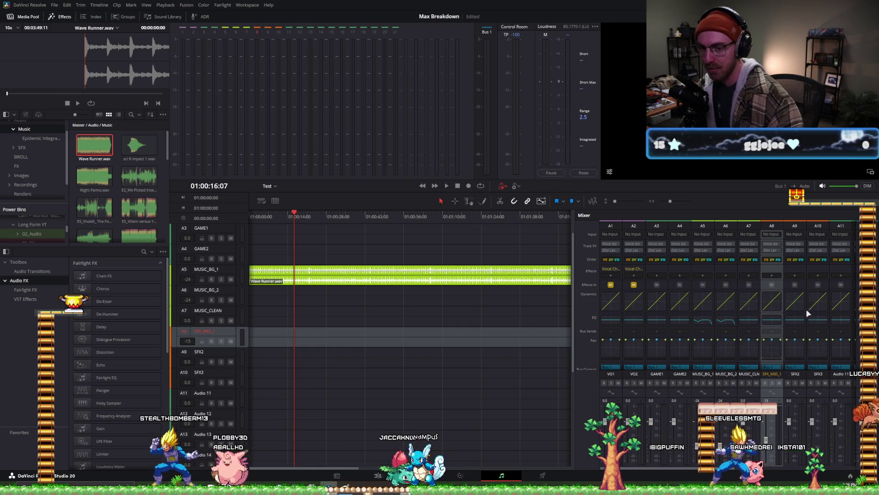
pyautogui.doubleClick(777, 321)
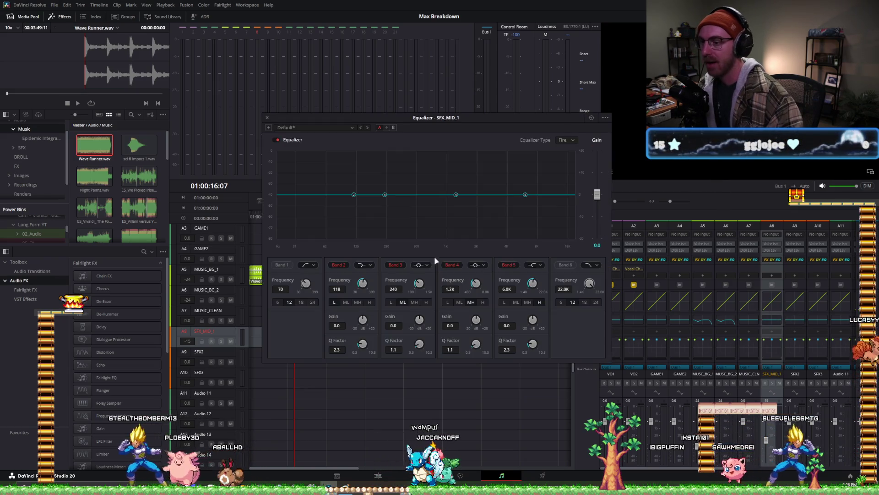
pyautogui.click(565, 264)
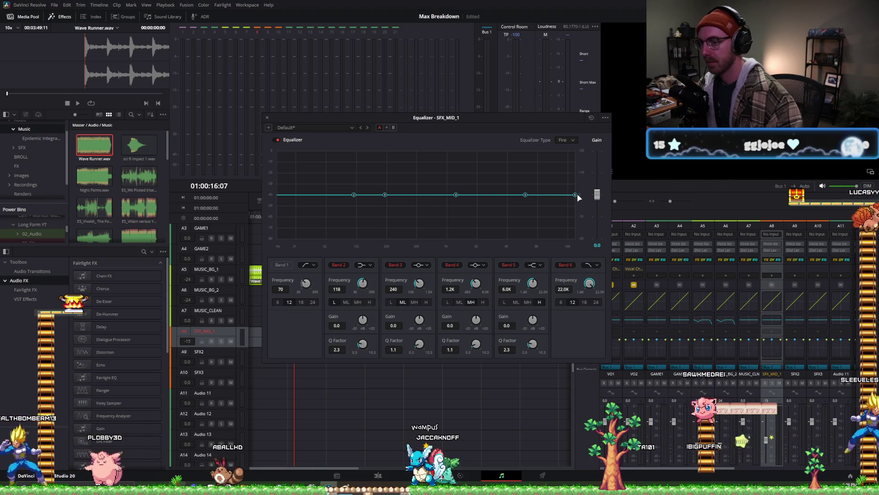
pyautogui.moveTo(576, 199); pyautogui.dragTo(479, 205)
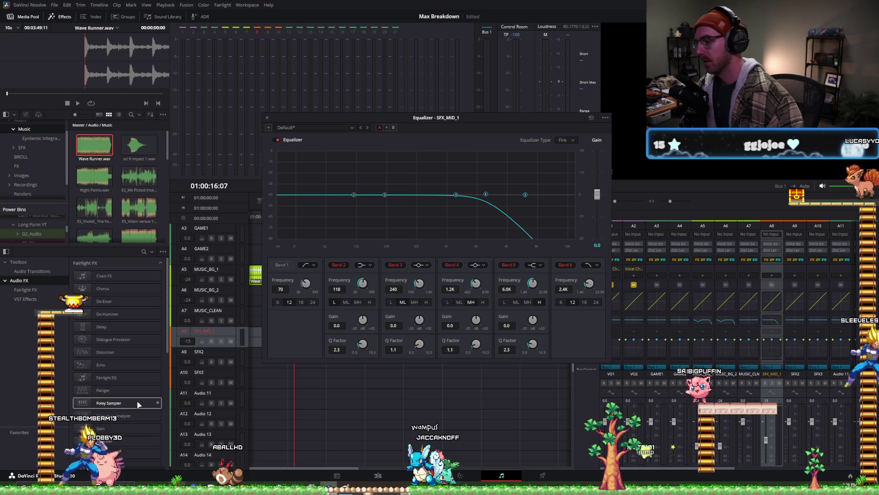
pyautogui.click(268, 118)
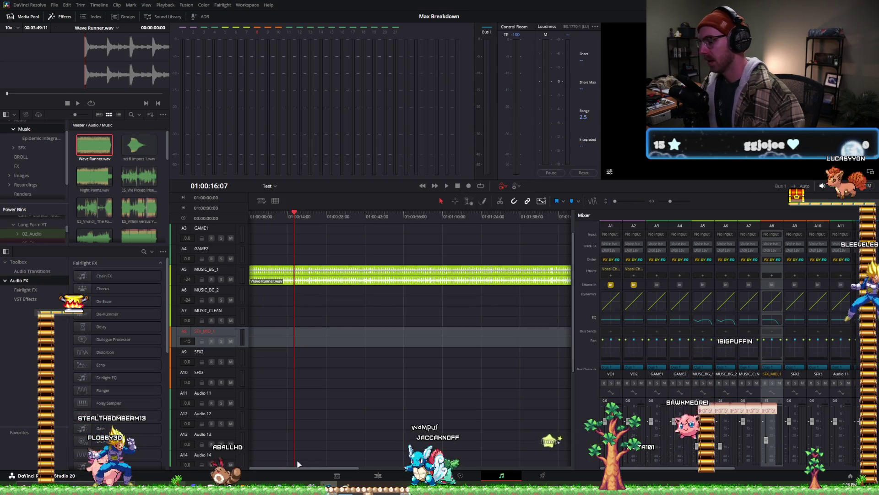
# - Place Drum Woosh.wav from the Wooshes bin on the Edit timeline at the playhead
pyautogui.click(377, 475)
pyautogui.click(13, 74)
pyautogui.click(31, 85)
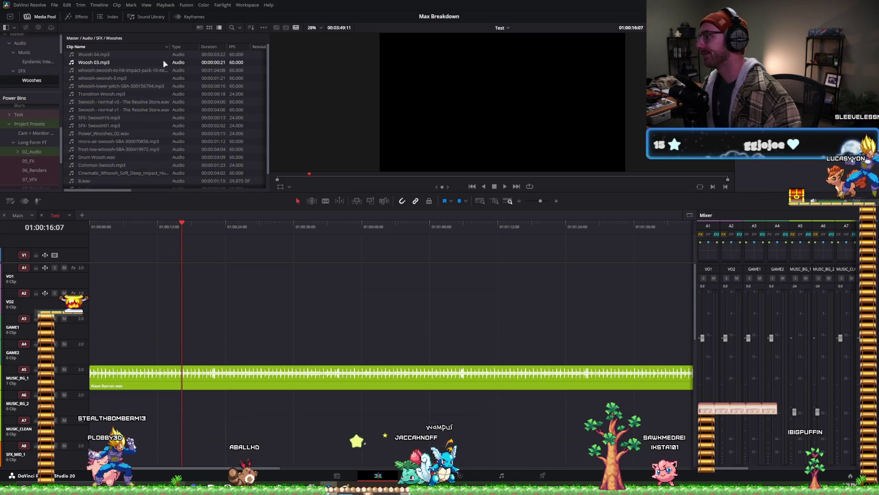
pyautogui.moveTo(96, 157); pyautogui.dragTo(183, 402)
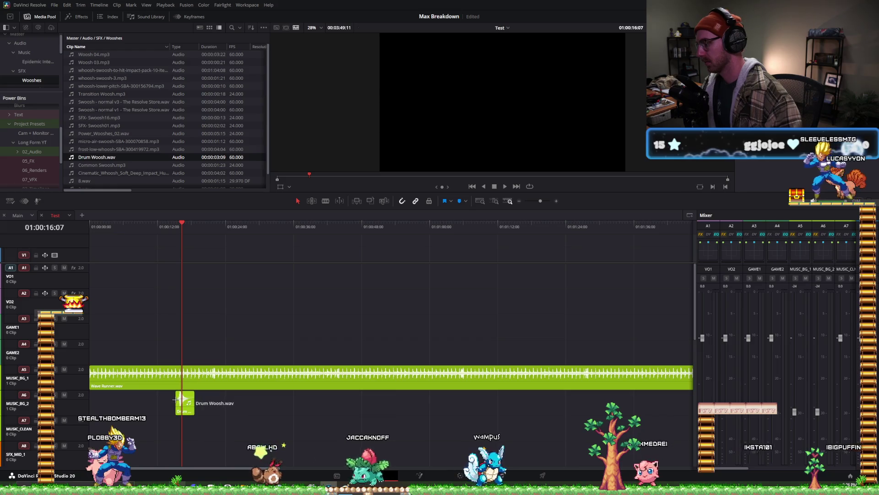
# - Play the woosh against the music, then drag Drum Woosh down to SFX_MID_1 on A8
pyautogui.keyDown('ctrl'); pyautogui.scroll(4, 210, 384); pyautogui.keyUp('ctrl')
pyautogui.click(278, 226)
pyautogui.press('space')
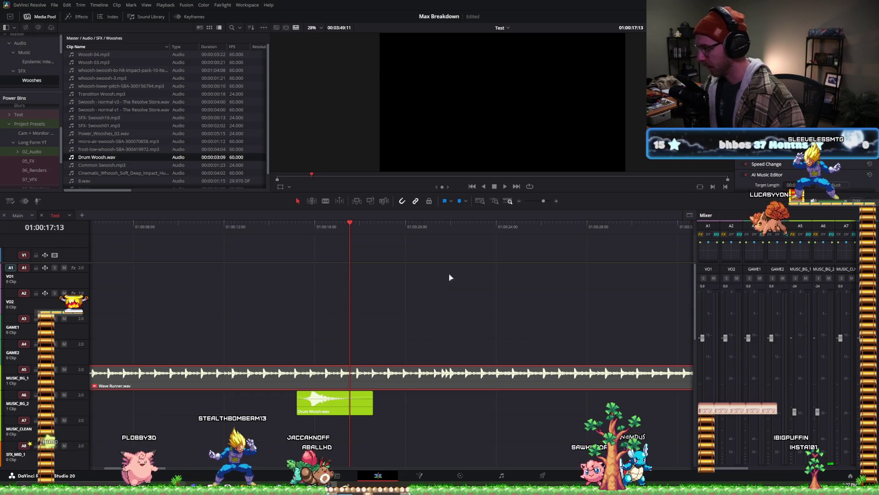
pyautogui.scroll(-3, 332, 359)
pyautogui.moveTo(330, 320); pyautogui.dragTo(327, 373)
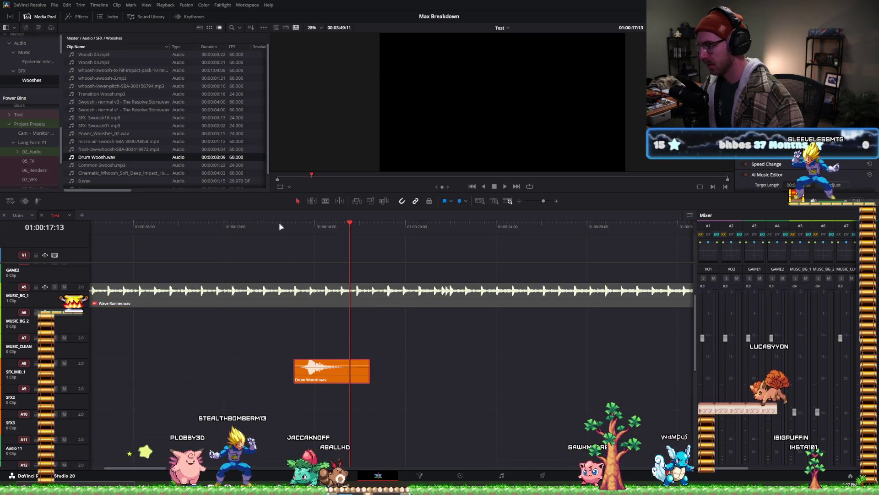
# - Replay the woosh on SFX_MID_1 and zoom the timeline out
pyautogui.press('space')
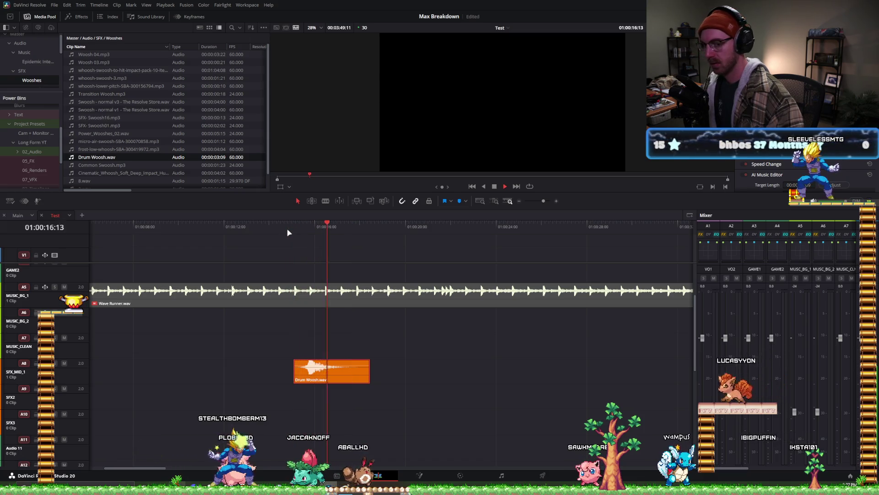
pyautogui.press('space')
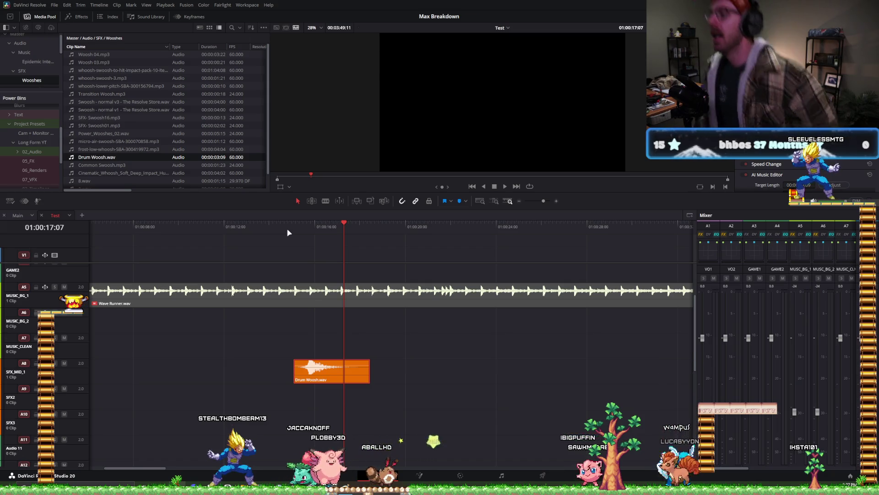
pyautogui.scroll(3, 298, 316)
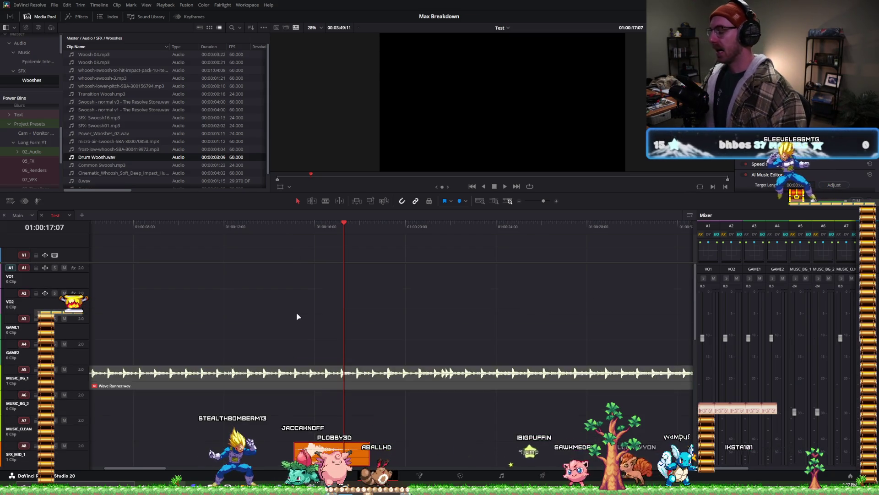
pyautogui.hotkey('ctrl', '-')
pyautogui.keyDown('shift'); pyautogui.scroll(-2, 297, 316); pyautogui.keyUp('shift')
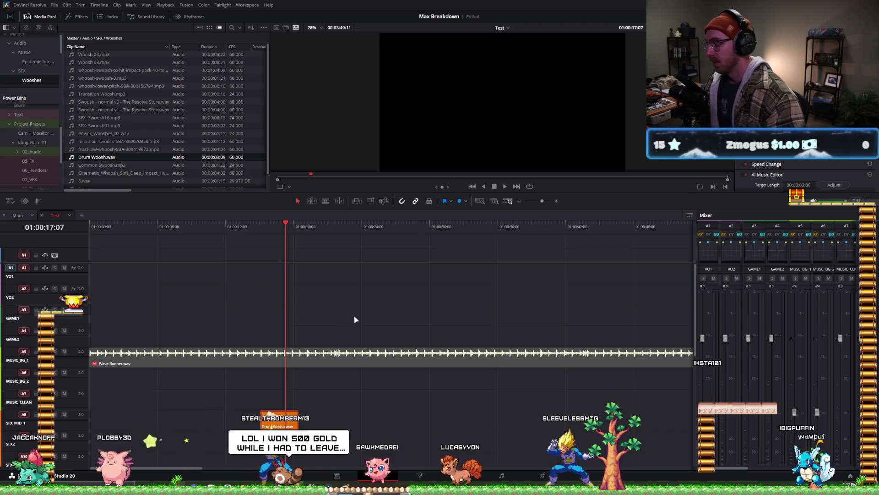
# - Delete the Wave Runner music clip and save the project
pyautogui.click(348, 357)
pyautogui.hotkey('shift', 'z')
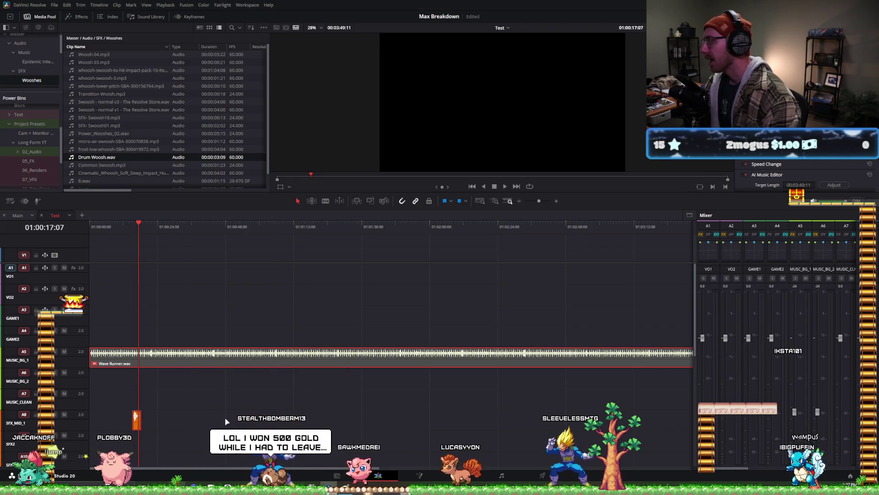
pyautogui.press('Delete')
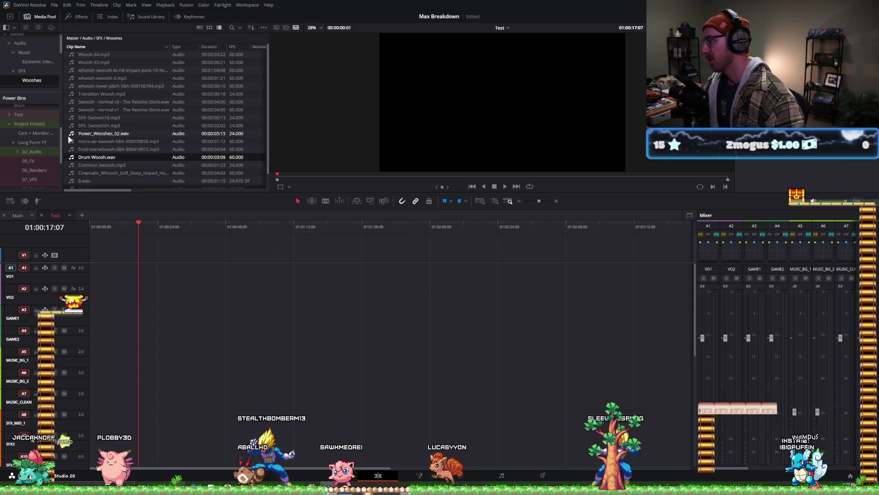
pyautogui.hotkey('ctrl', 's')
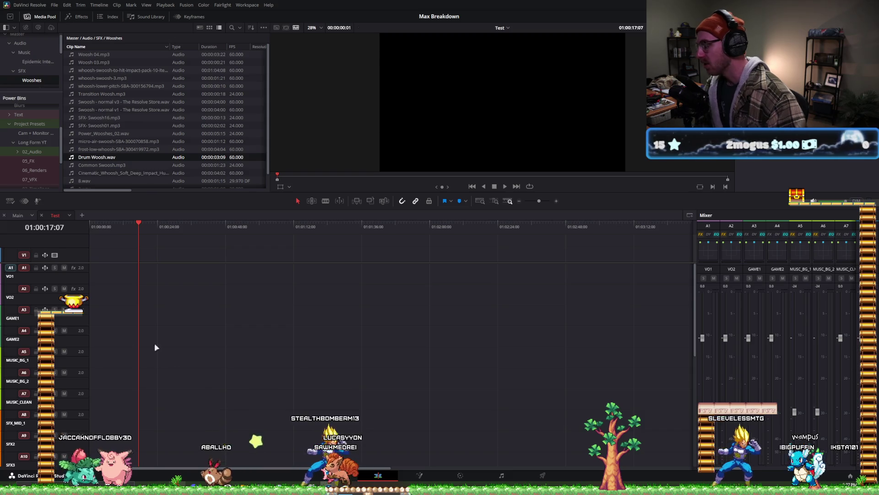
# - Place Drum Woosh.wav on SFX_MID_1 at 01:00:17:07, play it, and save again
pyautogui.scroll(-2, 104, 325)
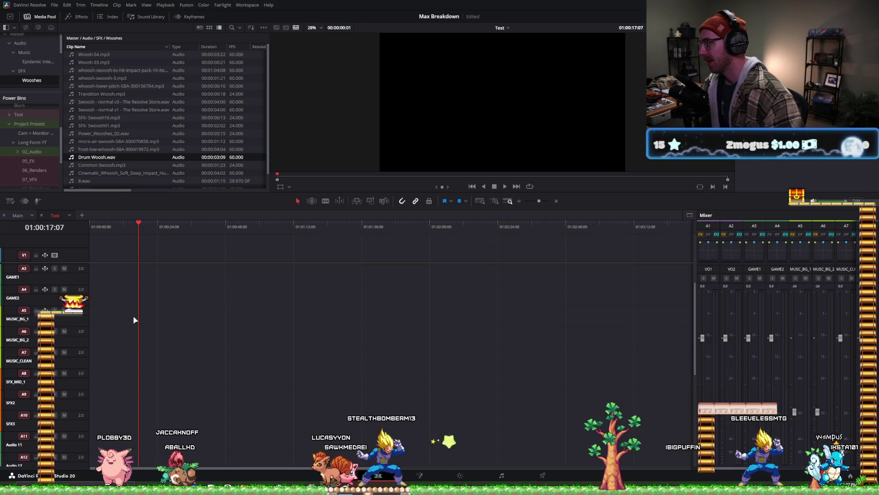
pyautogui.moveTo(132, 157)
pyautogui.mouseDown()
pyautogui.moveTo(193, 386)
pyautogui.moveTo(114, 385)
pyautogui.mouseUp()
pyautogui.hotkey('ctrl', '=')
pyautogui.hotkey('ctrl', '=')
pyautogui.hotkey('ctrl', '=')
pyautogui.press('space')
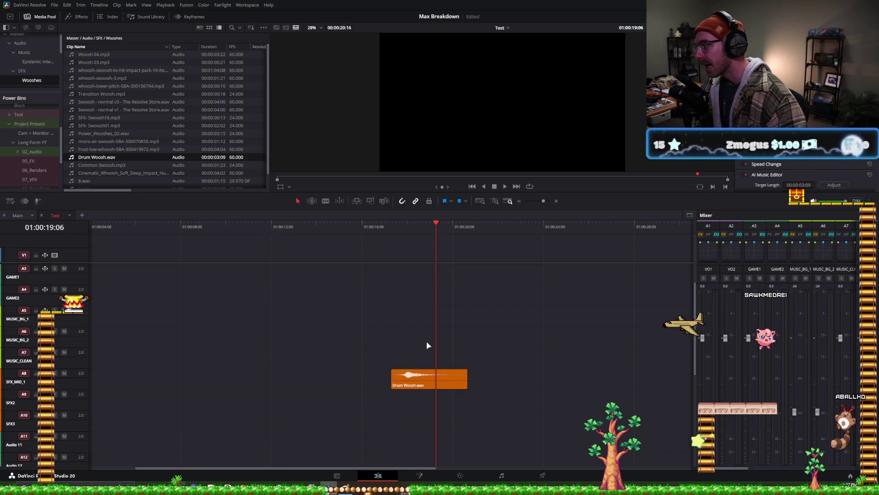
pyautogui.click(387, 226)
pyautogui.hotkey('ctrl', '-')
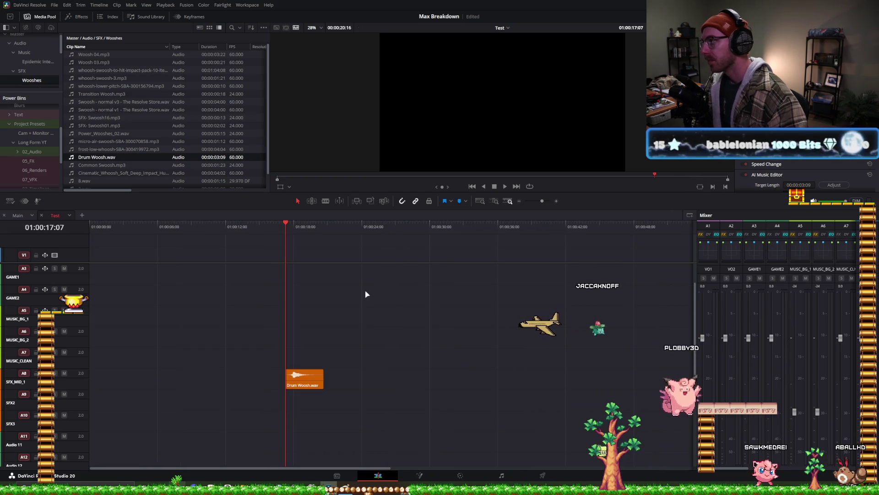
pyautogui.hotkey('ctrl', 's')
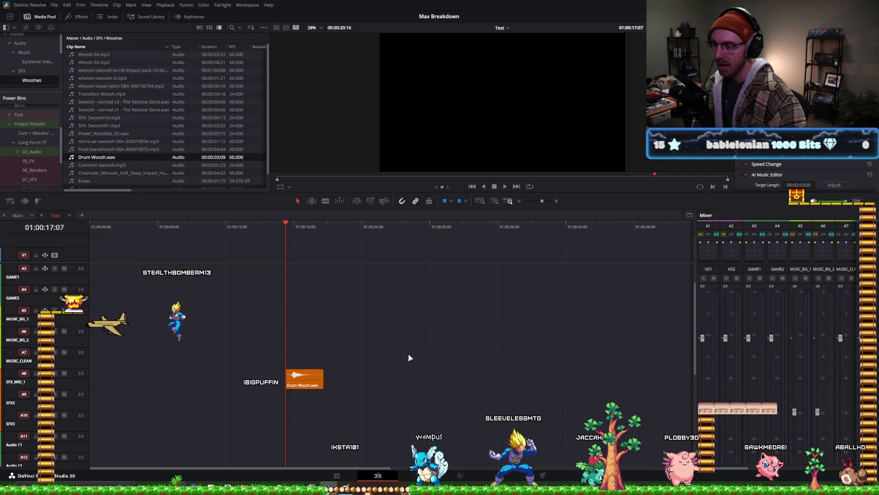
pyautogui.scroll(3, 45, 108)
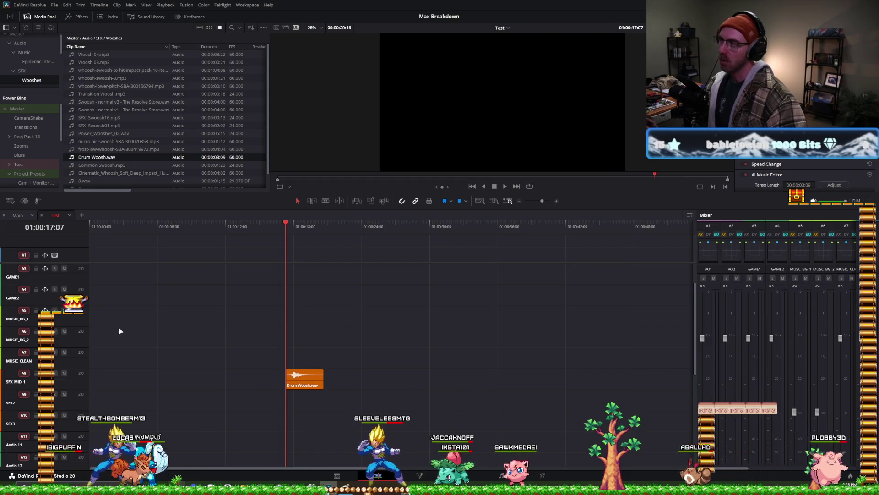
# - Place VO_1.mkv from the OBS recordings folder at the start of the Test timeline
pyautogui.click(20, 43)
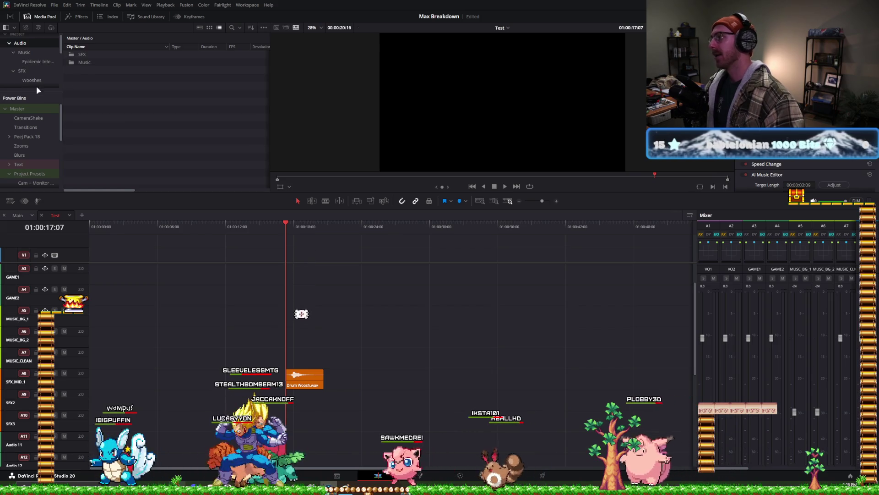
pyautogui.scroll(-5, 32, 92)
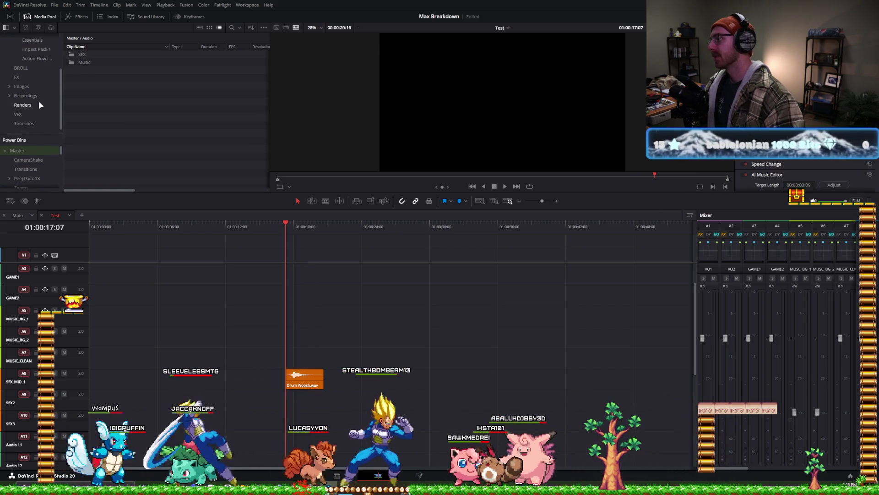
pyautogui.click(27, 96)
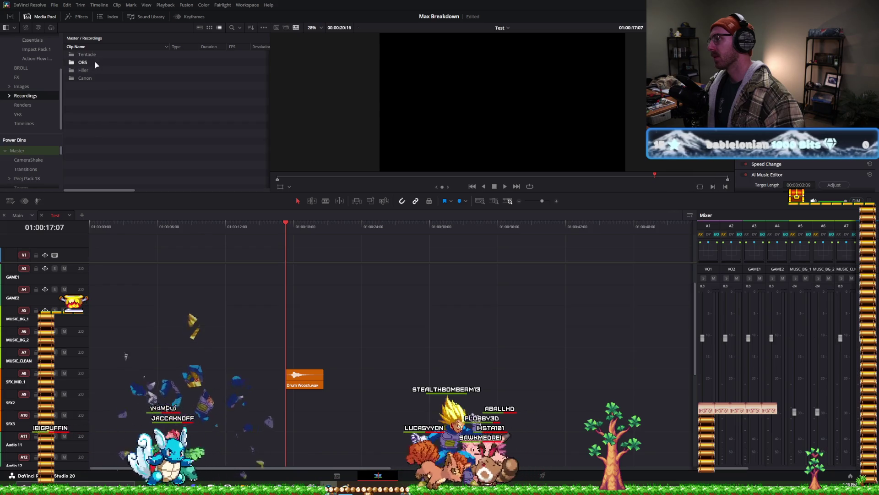
pyautogui.doubleClick(94, 61)
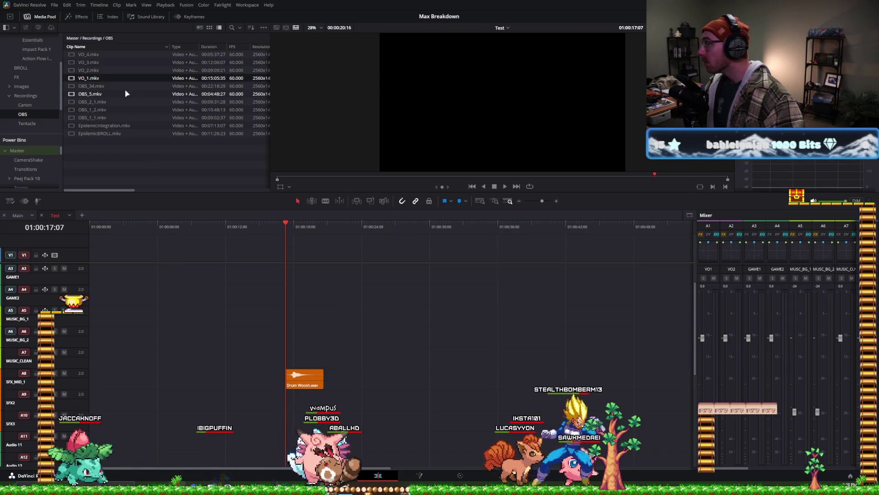
pyautogui.moveTo(113, 77); pyautogui.dragTo(105, 274)
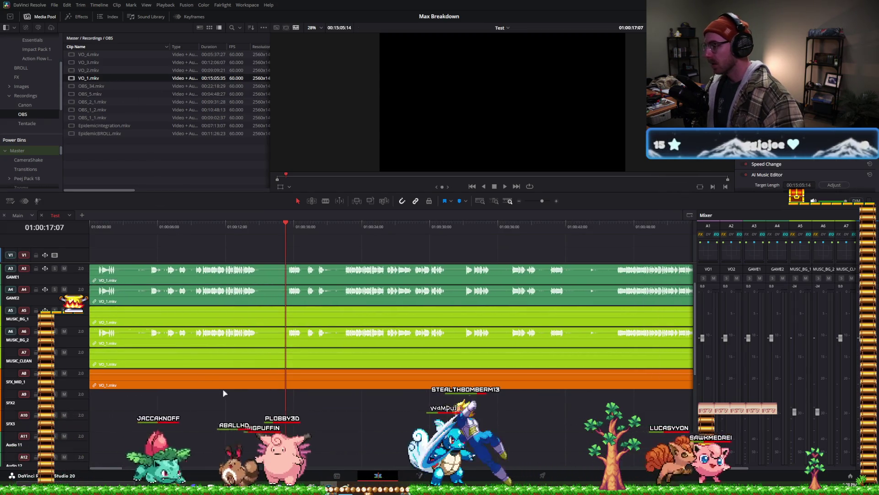
# - Delete the extra linked audio clips on A4–A8, keeping VO_1 only on A3
pyautogui.hotkey('ctrl', '-')
pyautogui.moveTo(268, 412); pyautogui.dragTo(222, 292)
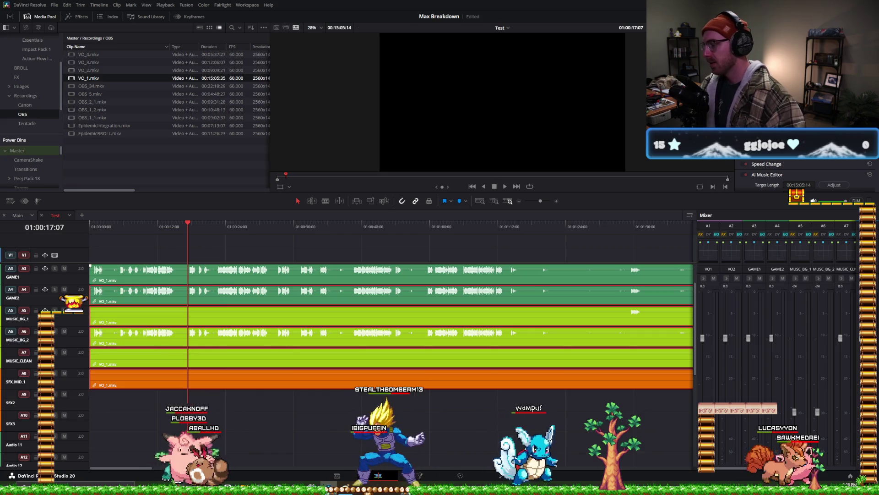
pyautogui.press('Delete')
# - Play the voiceover zoomed in around 01:00:21–01:00:22, then stop and return to the start
pyautogui.click(216, 221)
pyautogui.press('space')
pyautogui.hotkey('ctrl', '=')
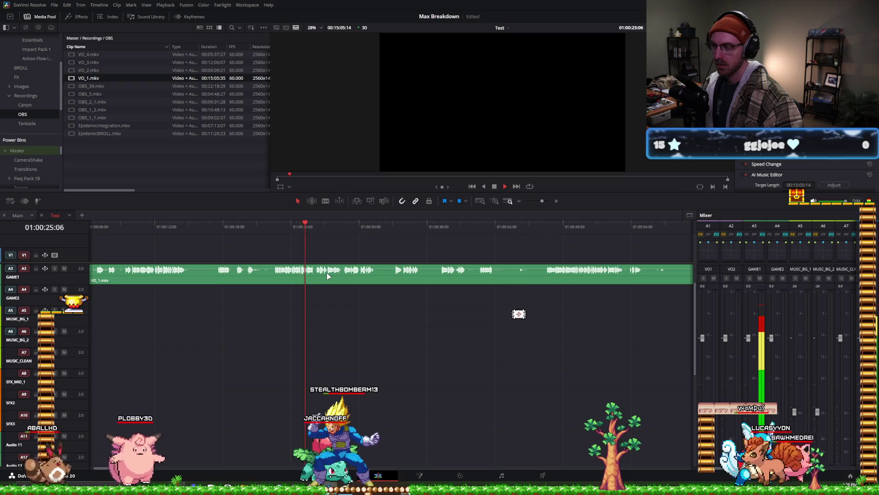
pyautogui.click(285, 226)
pyautogui.hotkey('ctrl', '=')
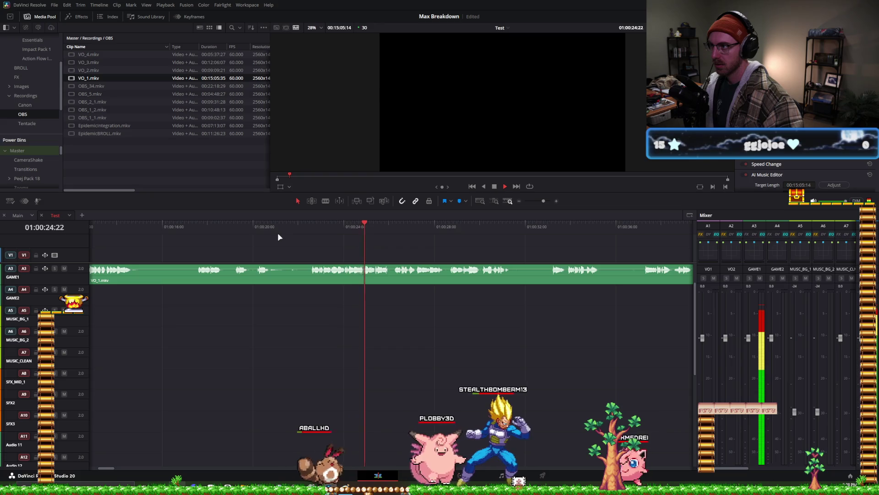
pyautogui.press('space')
pyautogui.press('Home')
pyautogui.hotkey('ctrl', '-')
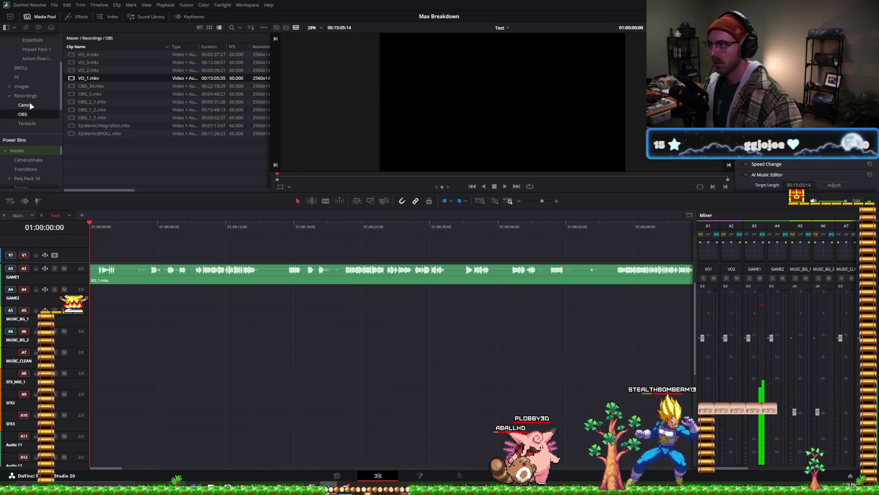
# - Replay from about 01:00:08 to 01:00:22, zoom closer, and move VO_1.mkv to track A7
pyautogui.scroll(3, 31, 82)
pyautogui.press('space')
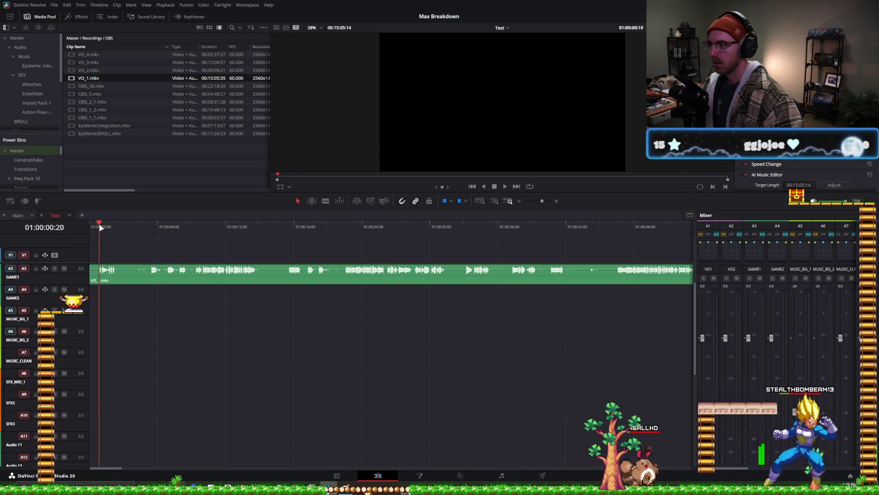
pyautogui.click(188, 226)
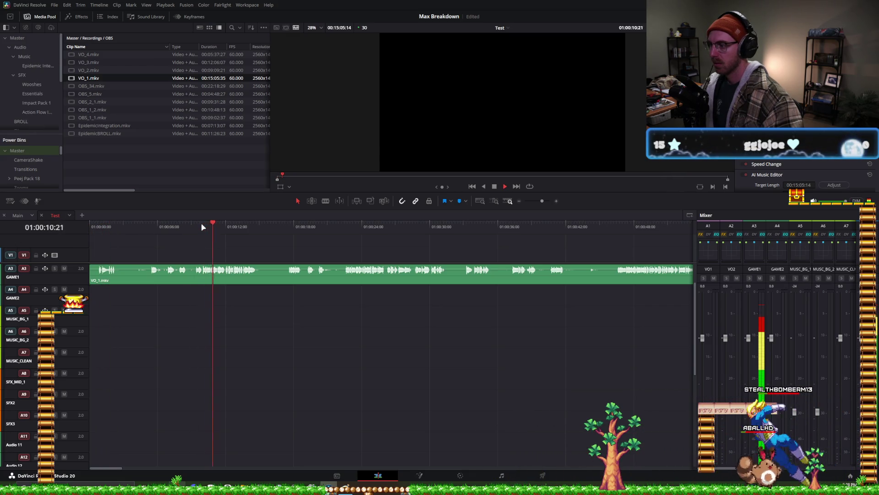
pyautogui.click(346, 225)
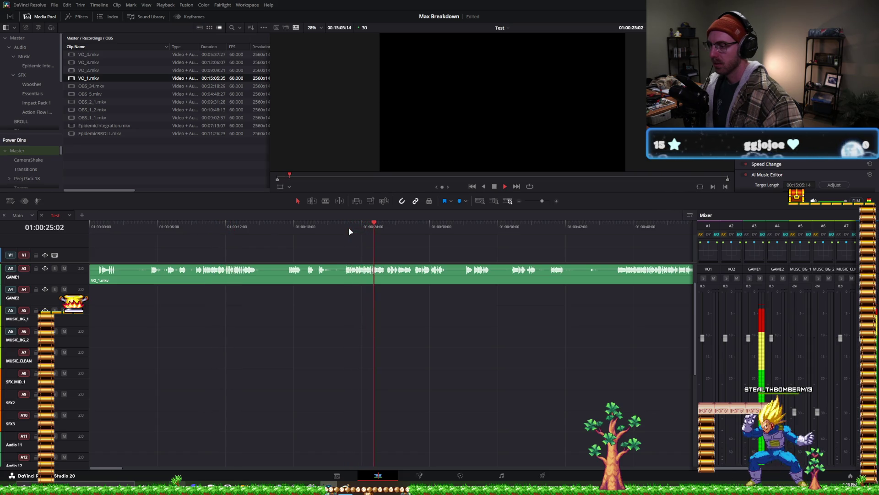
pyautogui.hotkey('ctrl', '-')
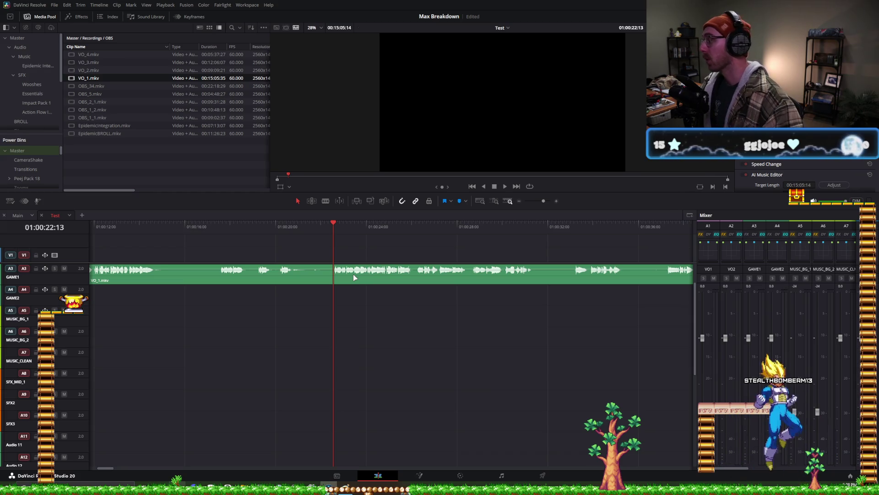
pyautogui.moveTo(353, 274); pyautogui.dragTo(340, 357)
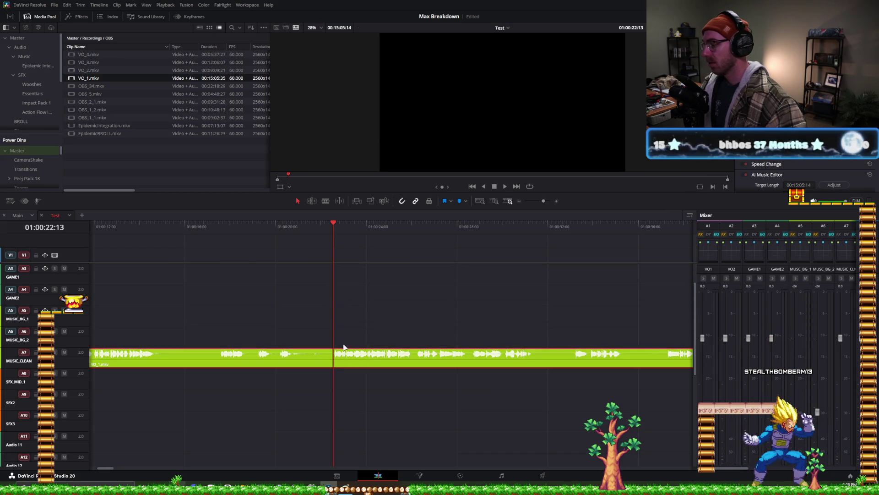
# - Audition VO_1.mkv on MUSIC_CLEAN, delete it, fit the timeline, and switch to Fairlight
pyautogui.press('space')
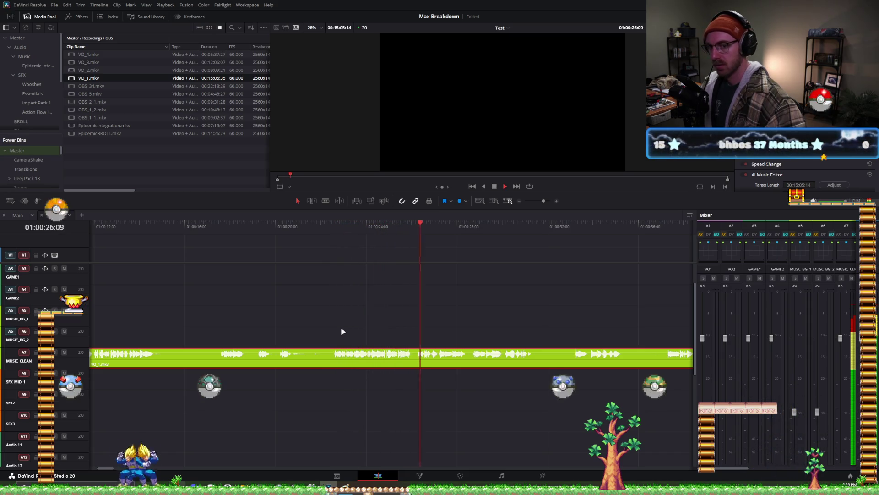
pyautogui.press('space')
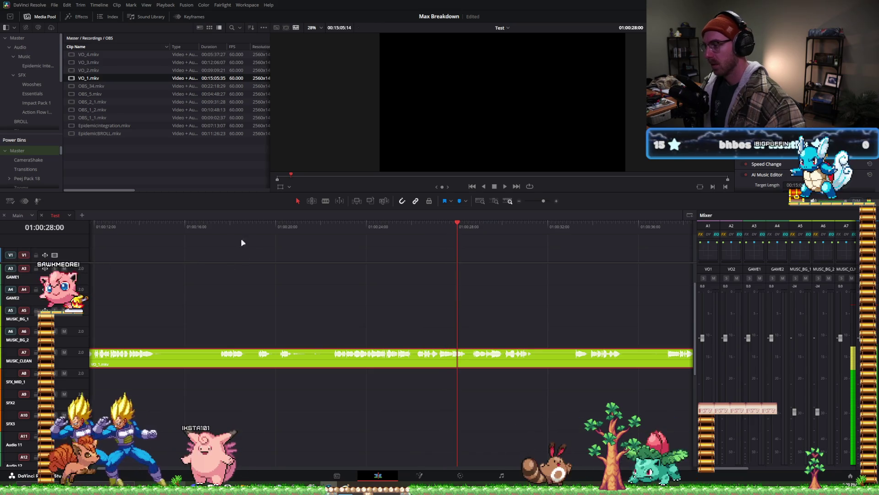
pyautogui.press('Delete')
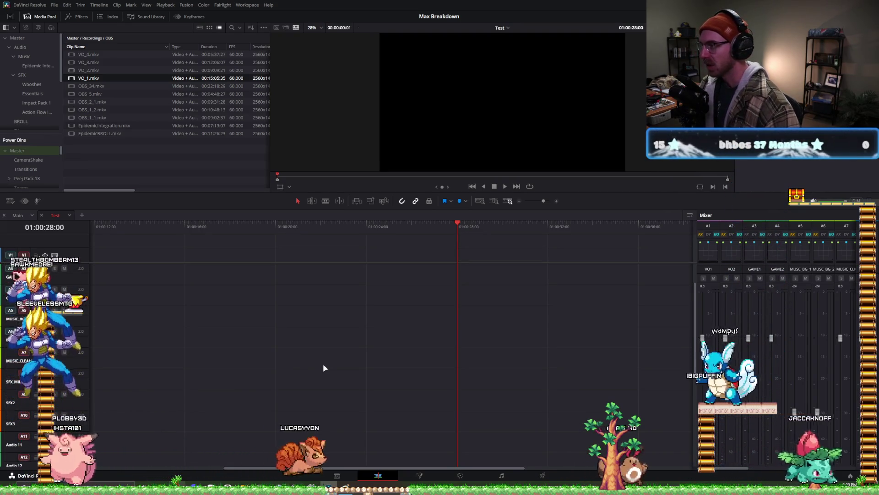
pyautogui.hotkey('shift', 'z')
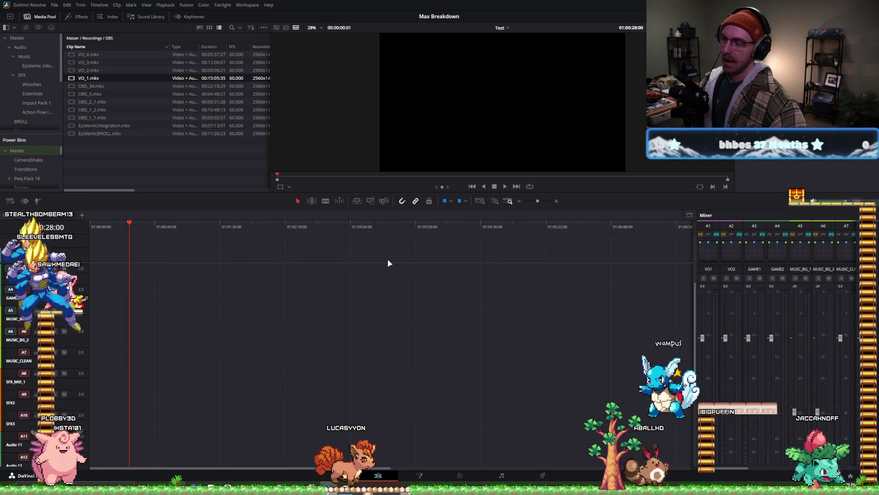
pyautogui.moveTo(386, 262); pyautogui.dragTo(383, 318)
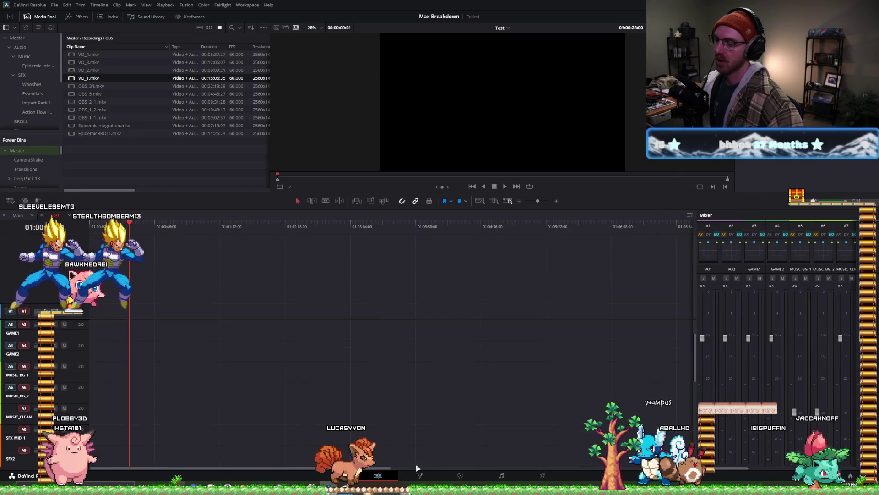
pyautogui.click(502, 475)
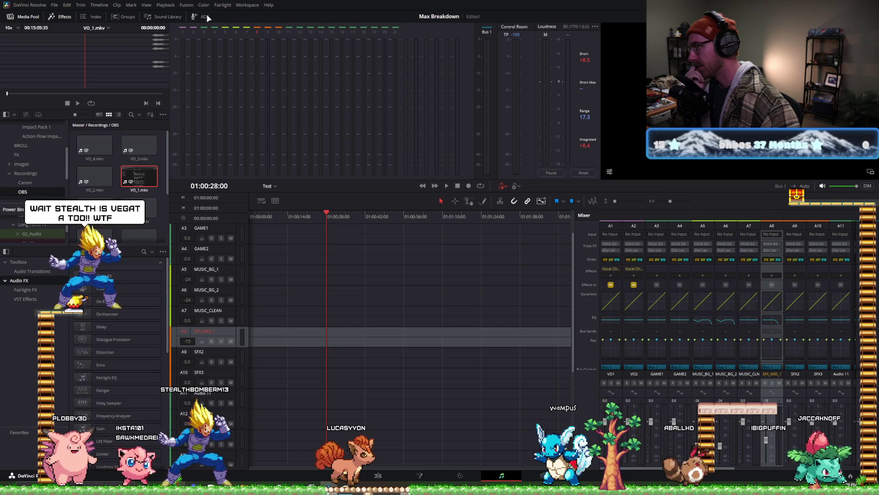
# - Apply the YT_v1 Fairlight configuration preset from the Presets Library, deleting the extra tracks
pyautogui.click(222, 5)
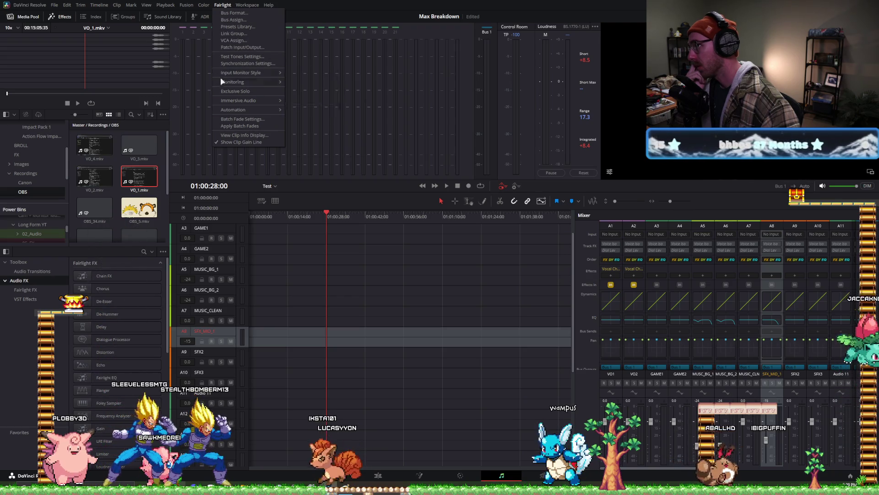
pyautogui.click(238, 27)
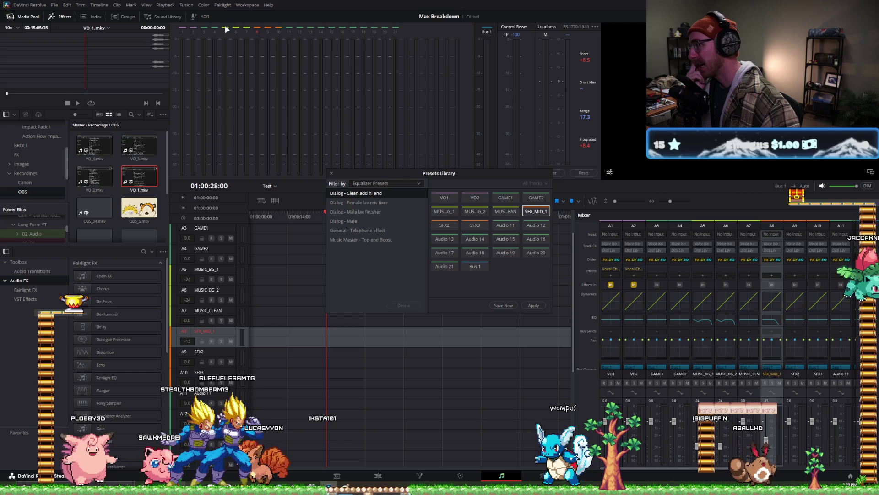
pyautogui.click(372, 184)
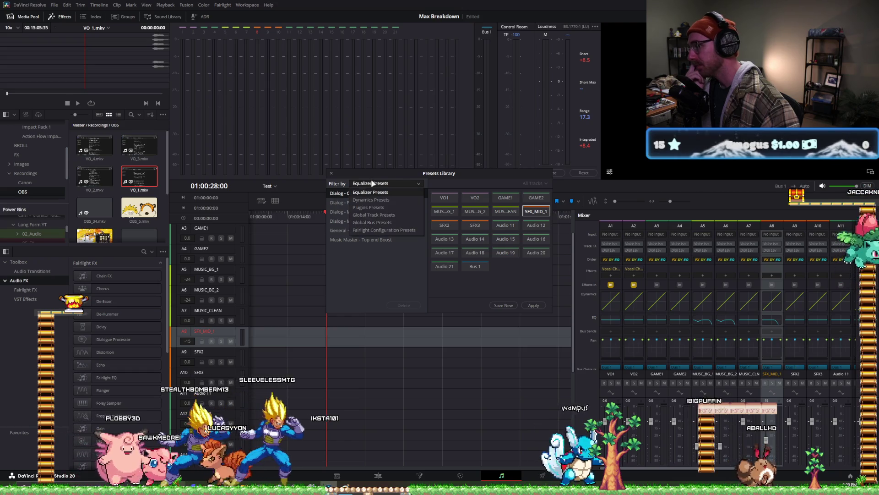
pyautogui.click(394, 229)
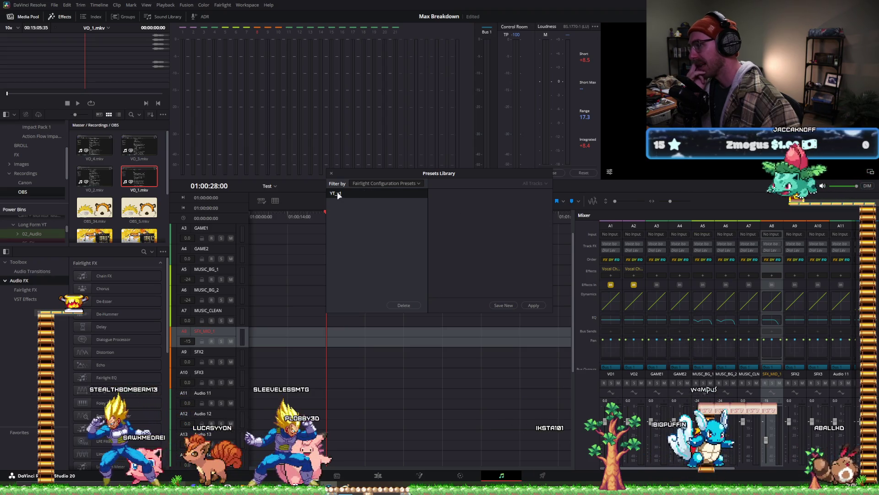
pyautogui.click(531, 305)
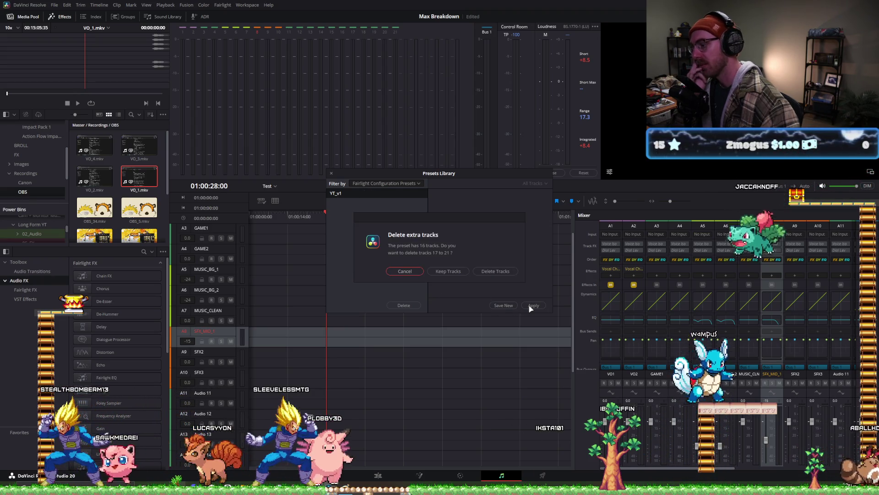
pyautogui.click(477, 272)
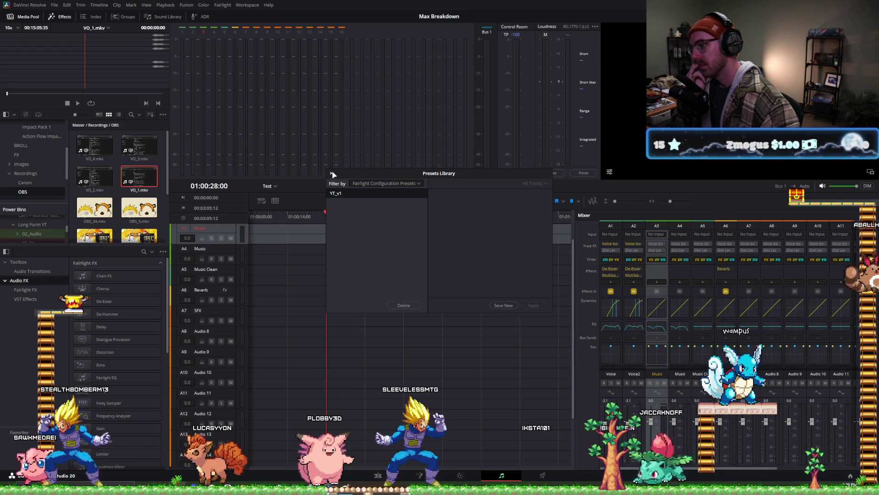
# - Close the Presets Library, return to the Edit page, and enlarge the audio track area
pyautogui.click(495, 323)
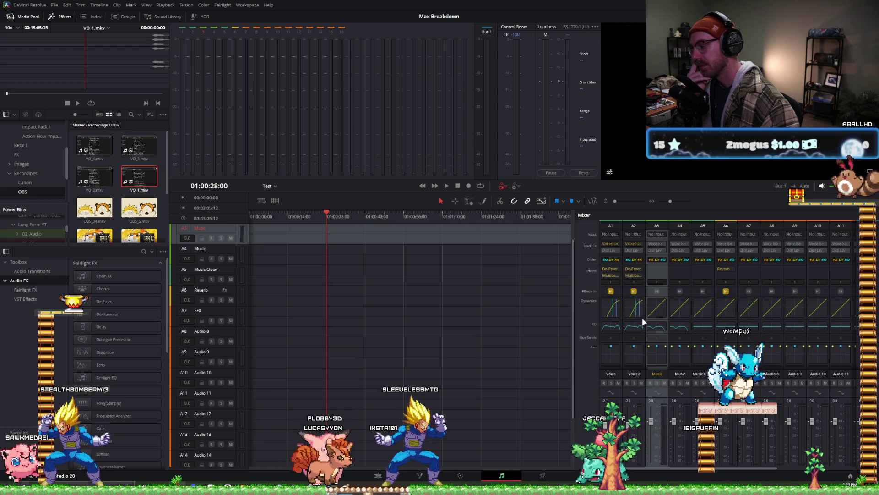
pyautogui.scroll(2, 260, 367)
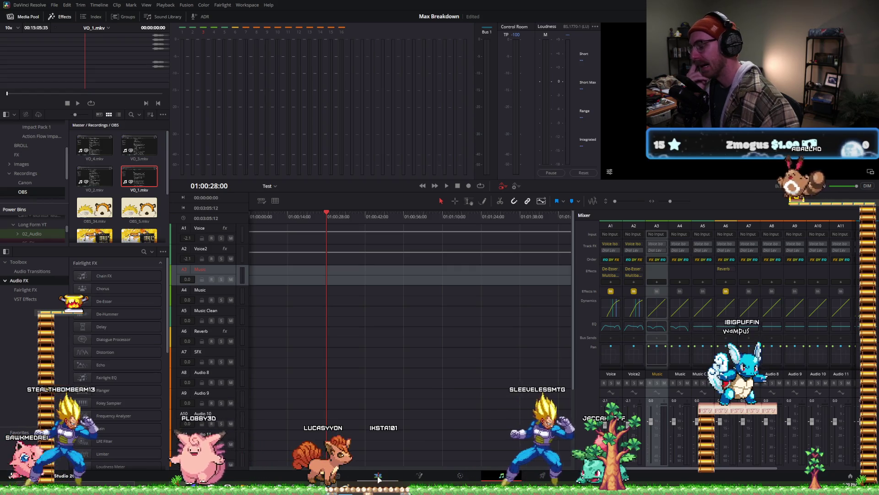
pyautogui.hotkey('shift', '4')
pyautogui.moveTo(234, 318); pyautogui.dragTo(232, 297)
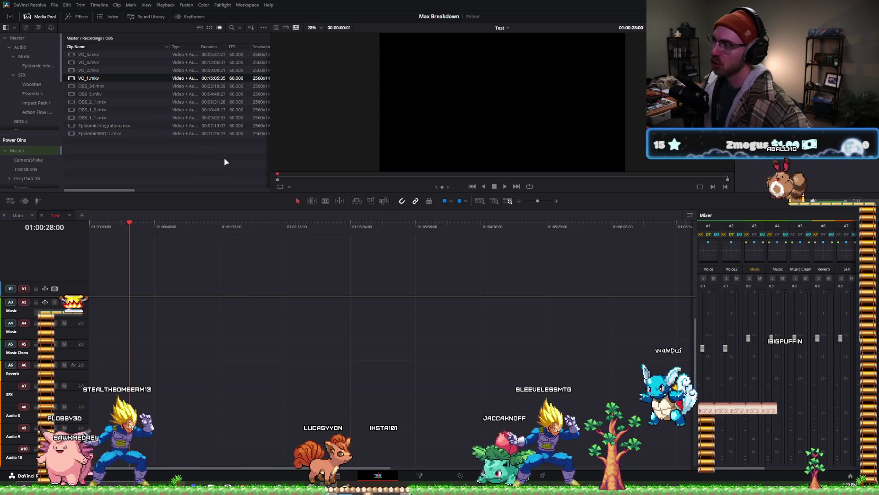
pyautogui.click(202, 139)
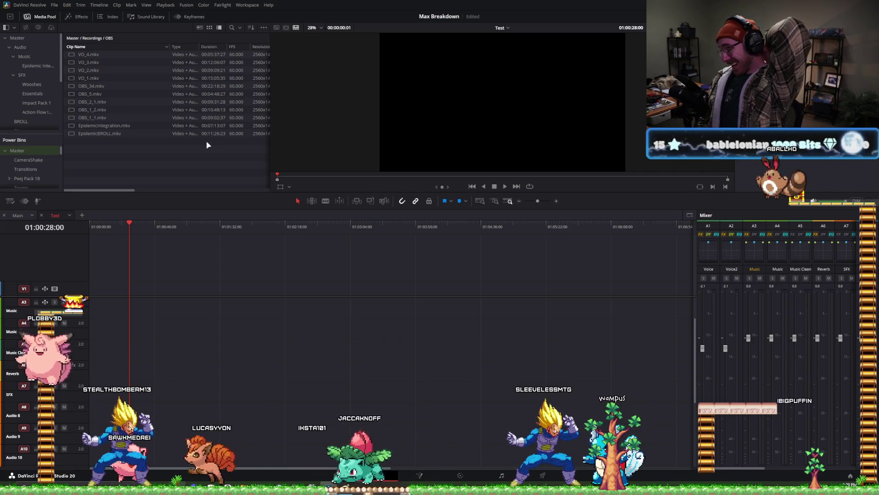
pyautogui.click(17, 215)
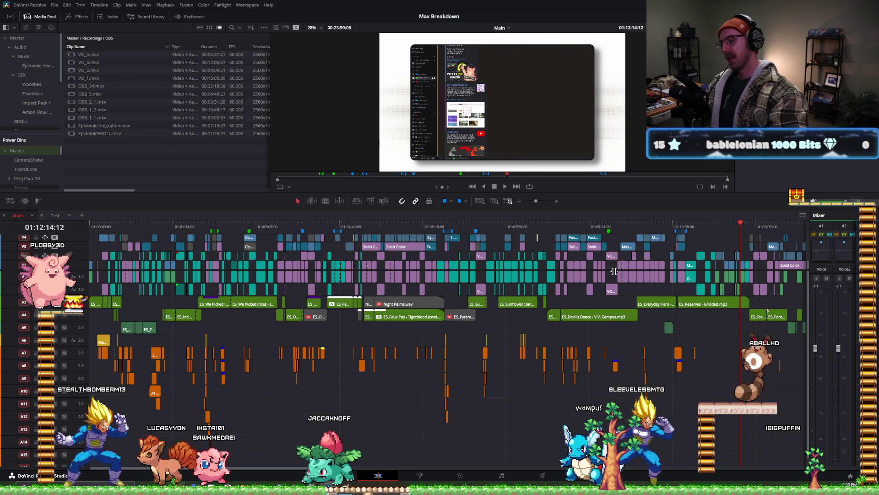
pyautogui.keyDown('alt'); pyautogui.scroll(2, 595, 267); pyautogui.keyUp('alt')
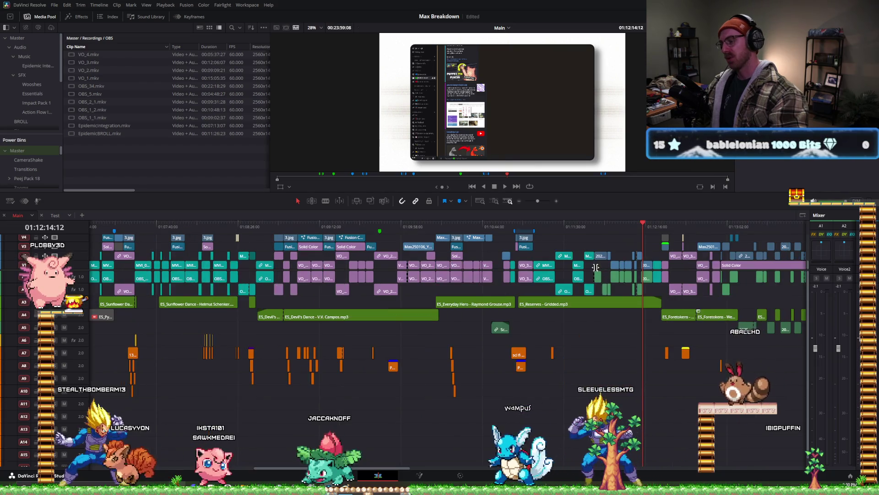
pyautogui.scroll(2, 596, 257)
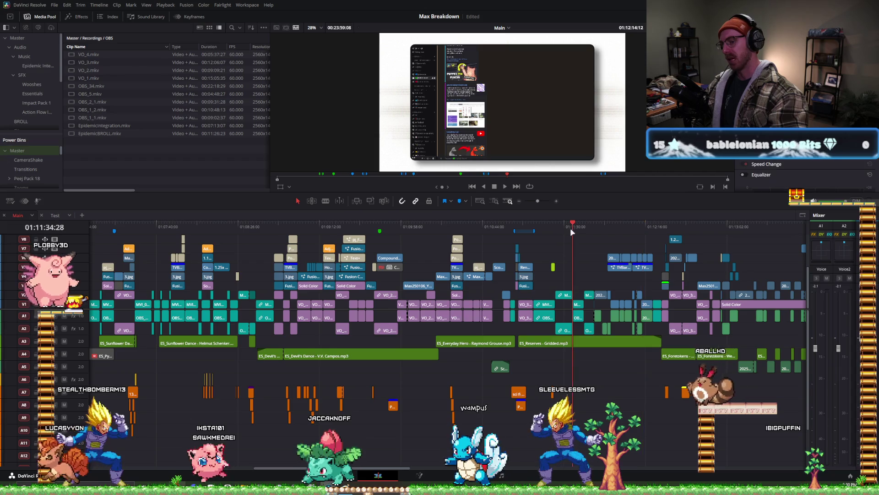
pyautogui.keyDown('alt'); pyautogui.scroll(3, 570, 231); pyautogui.keyUp('alt')
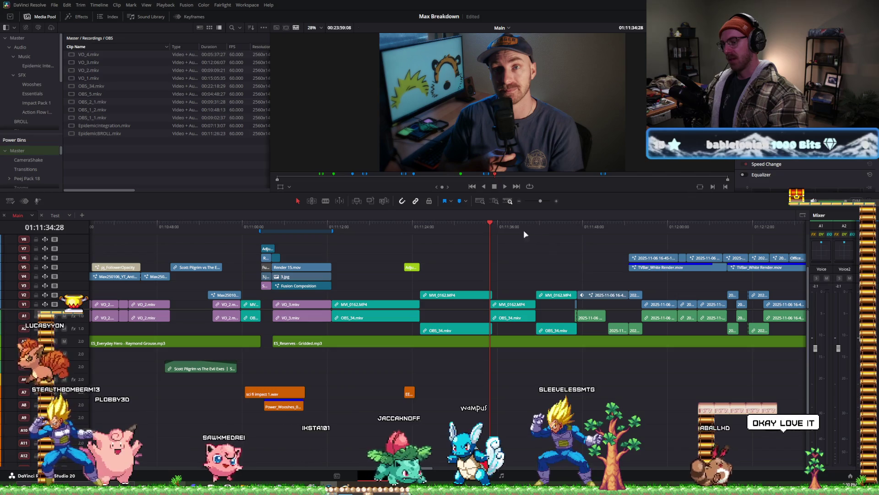
pyautogui.click(458, 223)
pyautogui.hotkey('ctrl', 'shift', '[')
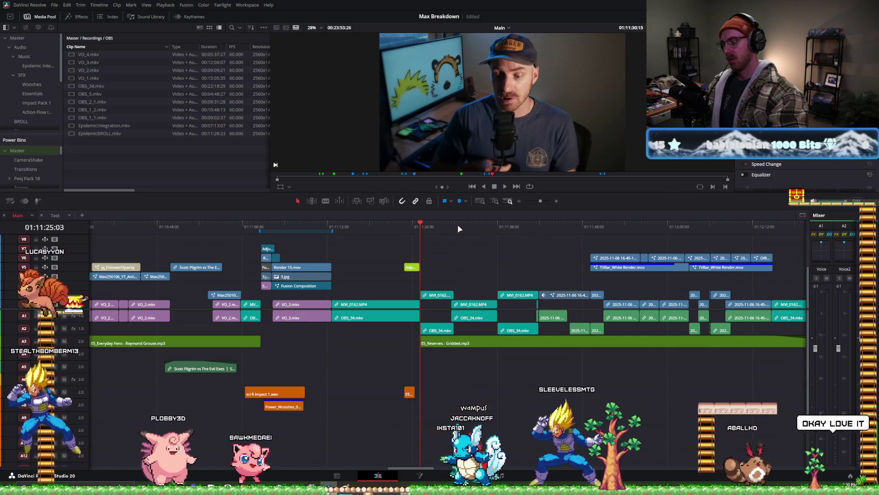
pyautogui.hotkey('ctrl', 'z')
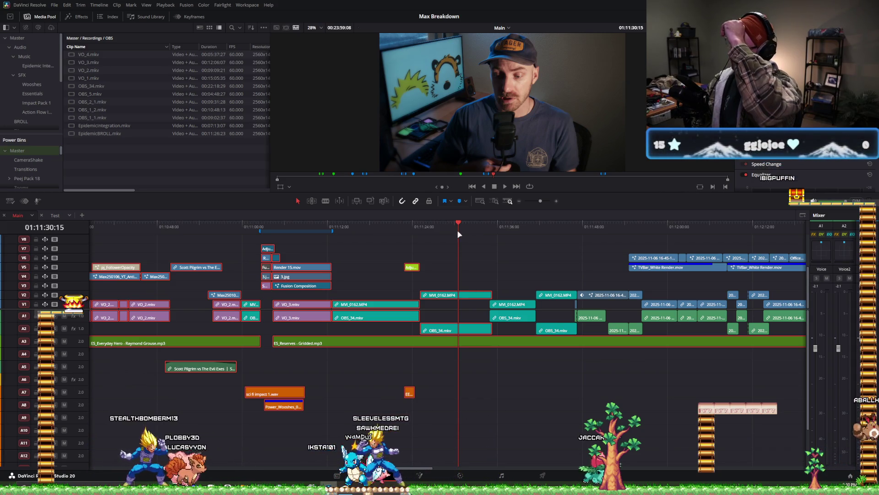
pyautogui.click(502, 257)
pyautogui.keyDown('shift'); pyautogui.scroll(3, 534, 368); pyautogui.keyUp('shift')
pyautogui.keyDown('ctrl'); pyautogui.scroll(-5, 535, 370); pyautogui.keyUp('ctrl')
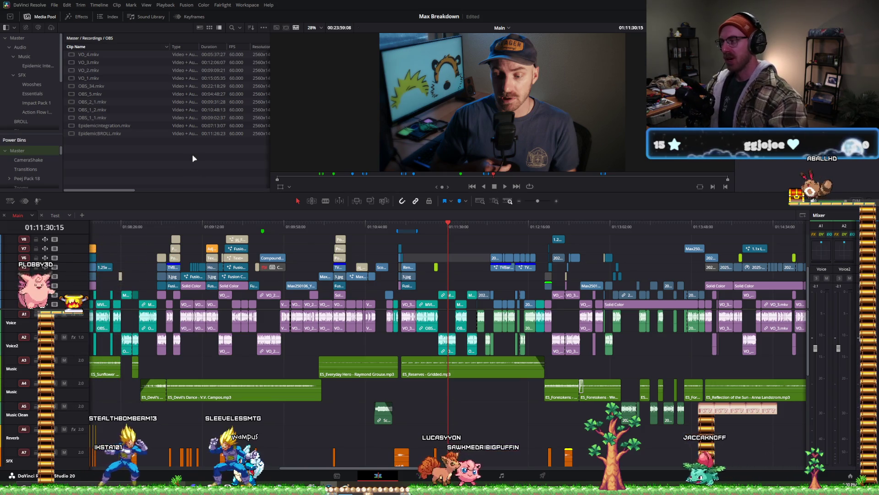
pyautogui.click(55, 214)
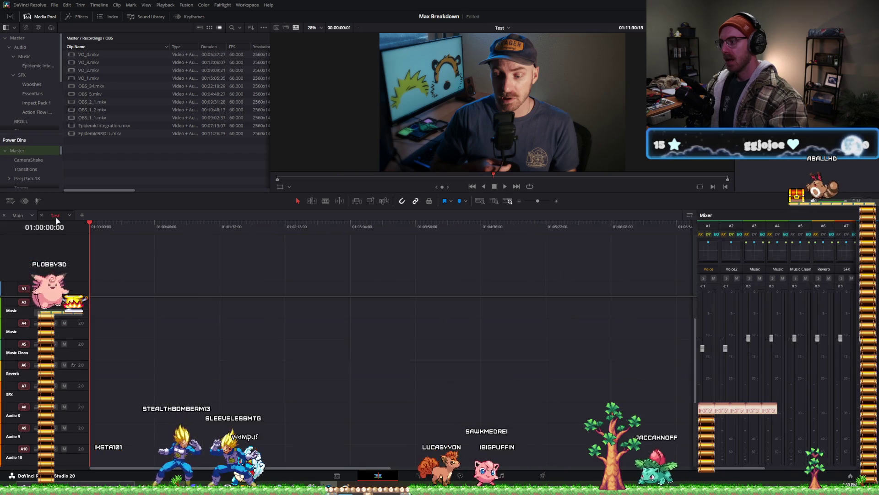
# - Enlarge the audio track area, glance at the Fairlight page, then return to the Edit page
pyautogui.moveTo(153, 296); pyautogui.dragTo(153, 249)
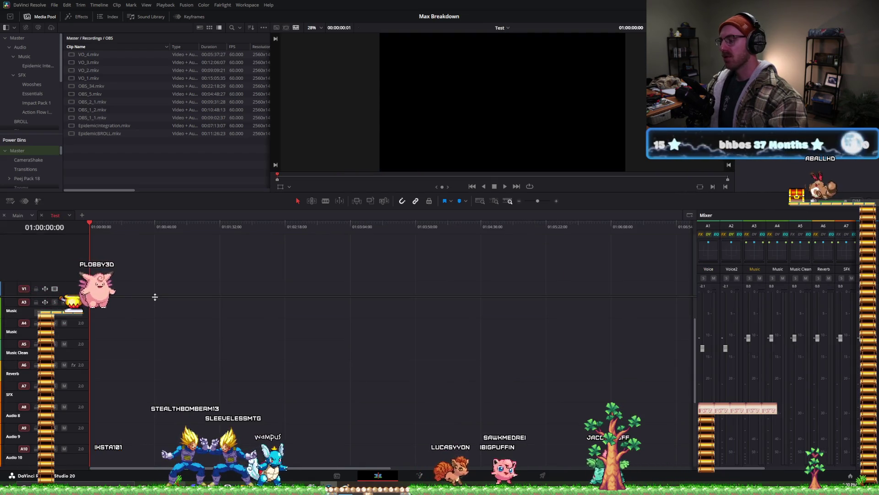
pyautogui.scroll(-3, 348, 357)
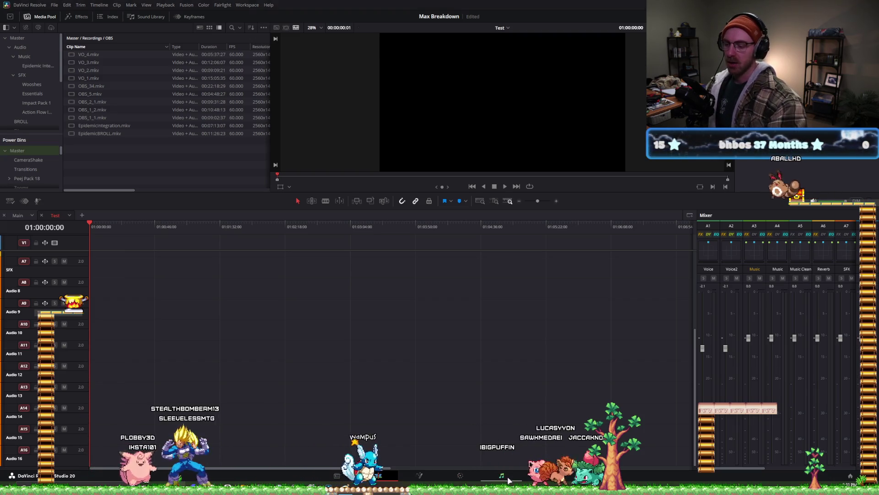
pyautogui.click(507, 477)
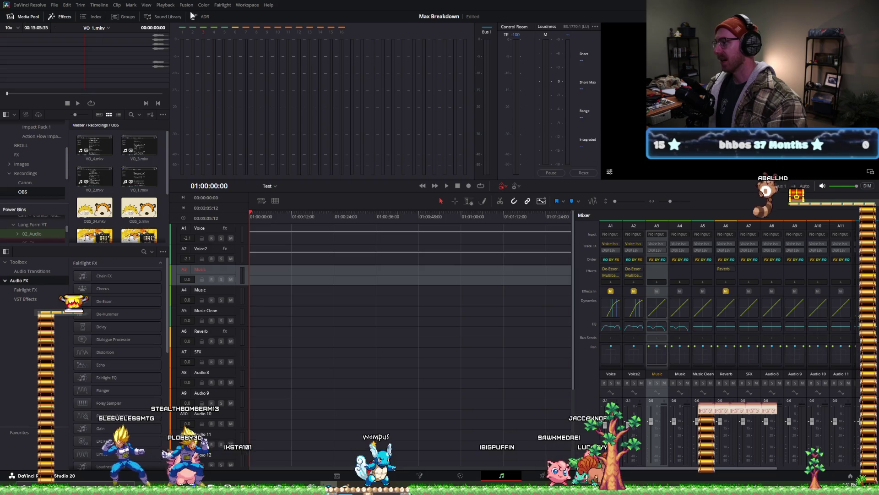
pyautogui.click(378, 476)
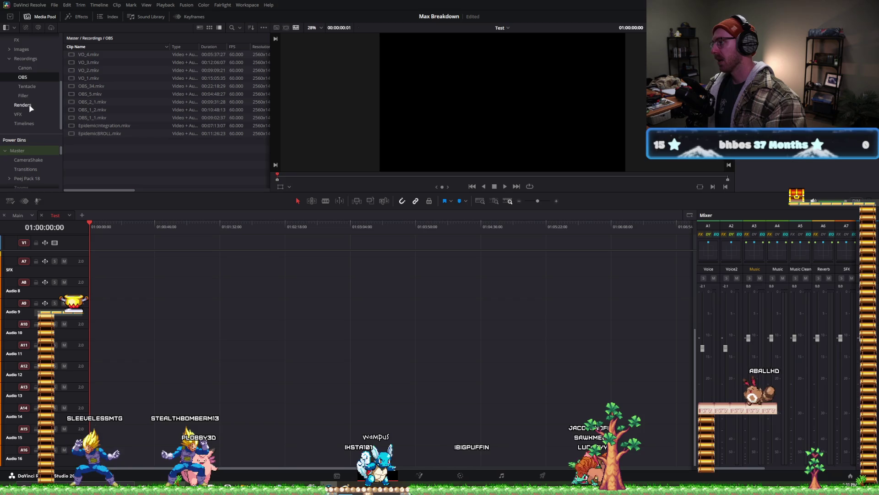
# - Create a new Fairlight-preset timeline, Timeline 8, in the Timelines bin
pyautogui.click(31, 124)
pyautogui.rightClick(115, 165)
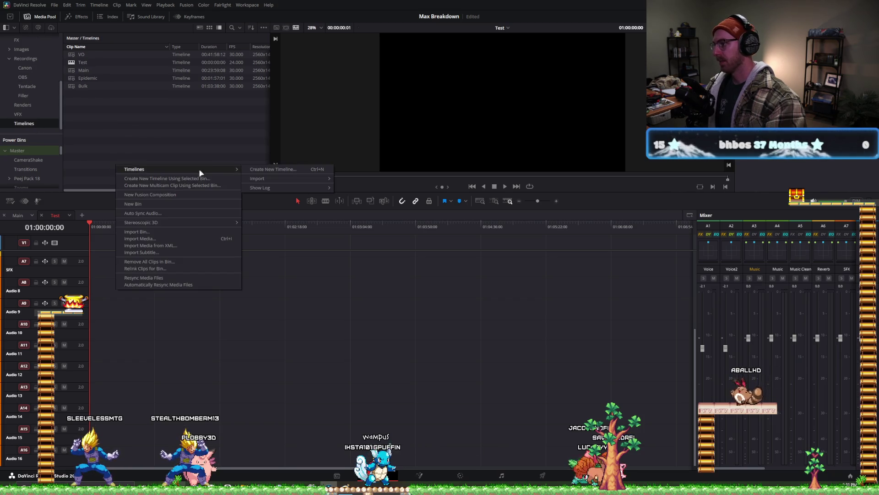
pyautogui.click(254, 170)
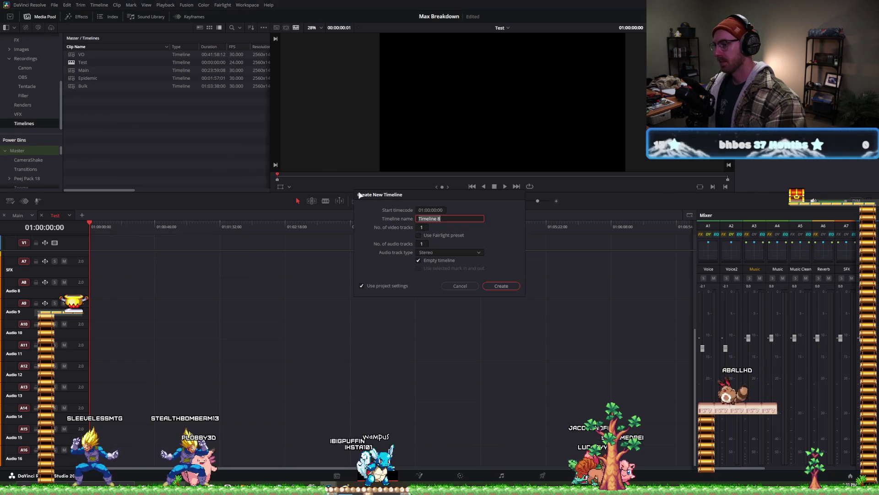
pyautogui.click(431, 235)
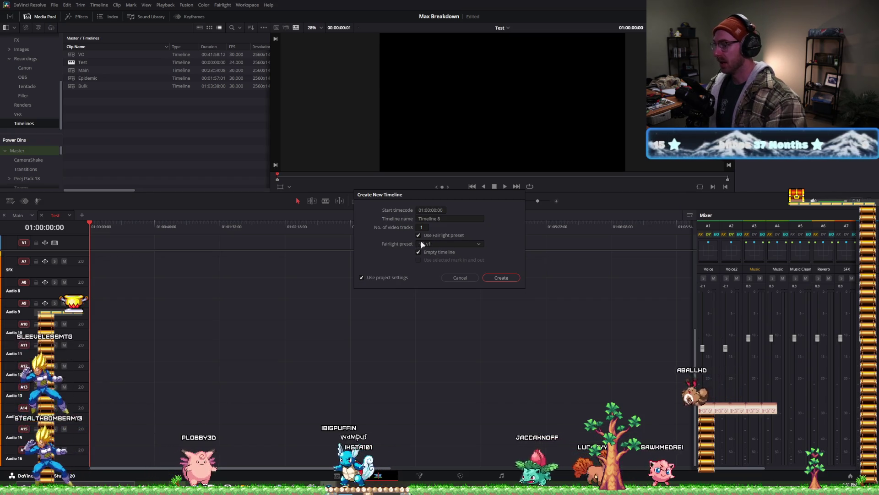
pyautogui.click(501, 278)
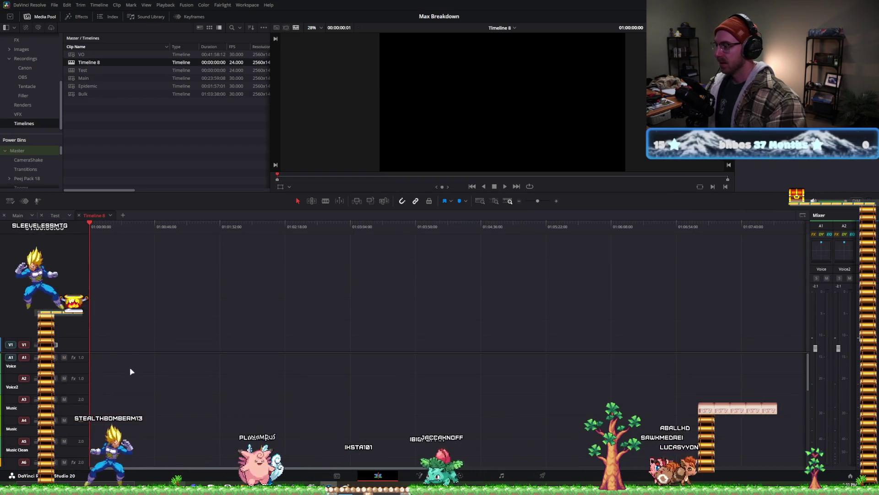
# - Widen the mixer to show more audio tracks, then return to the Test timeline
pyautogui.scroll(-3, 45, 304)
pyautogui.scroll(-3, 45, 304)
pyautogui.scroll(6, 54, 343)
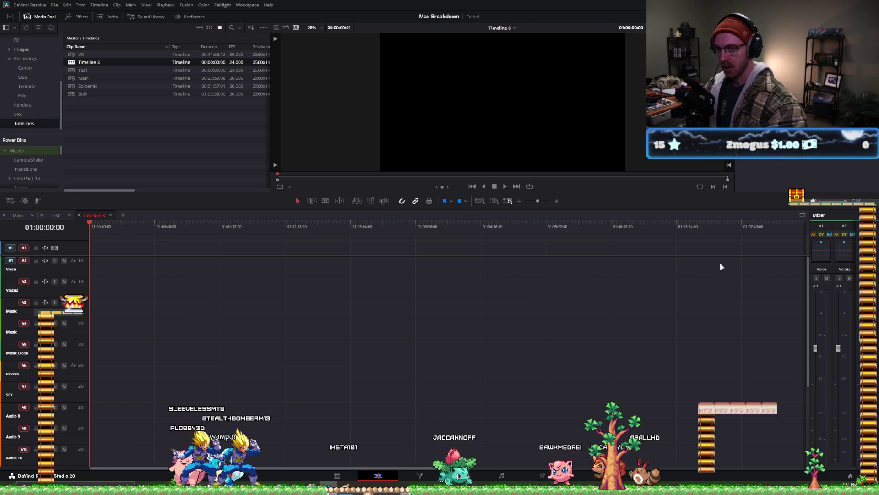
pyautogui.moveTo(810, 219); pyautogui.dragTo(709, 220)
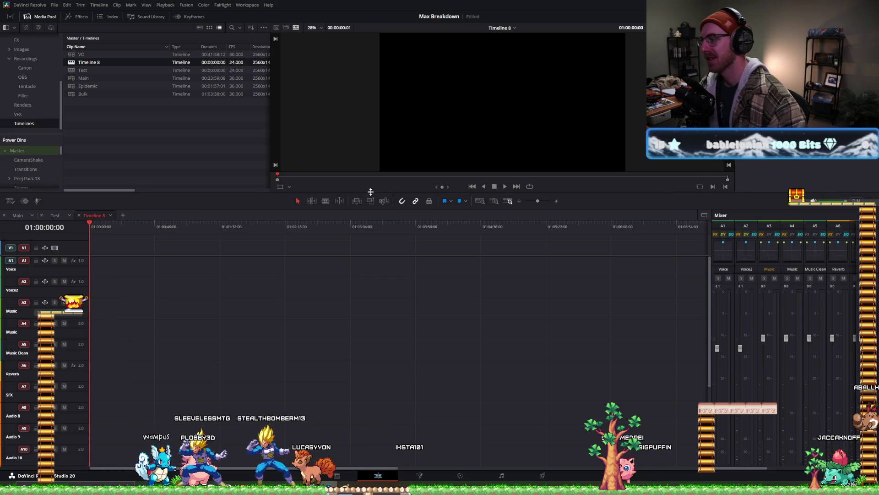
pyautogui.click(55, 214)
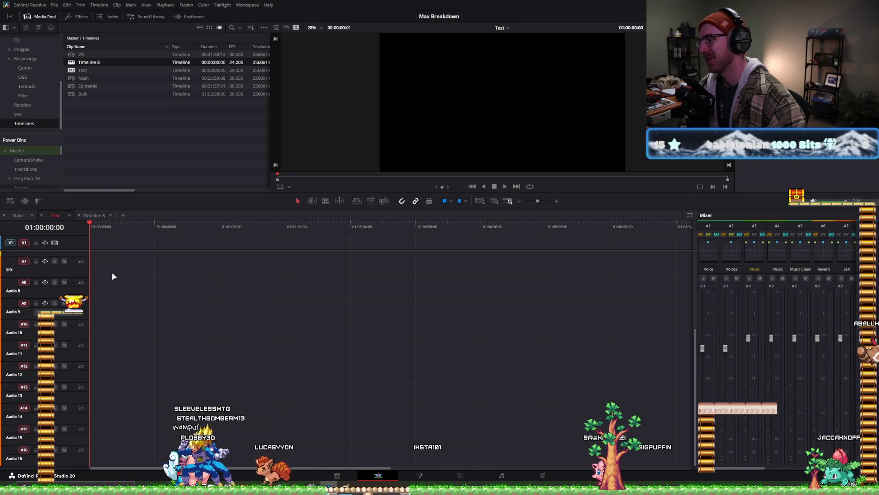
# - Enlarge the timeline's video track area and show the Audio bin's SFX and Music folders
pyautogui.scroll(3, 127, 279)
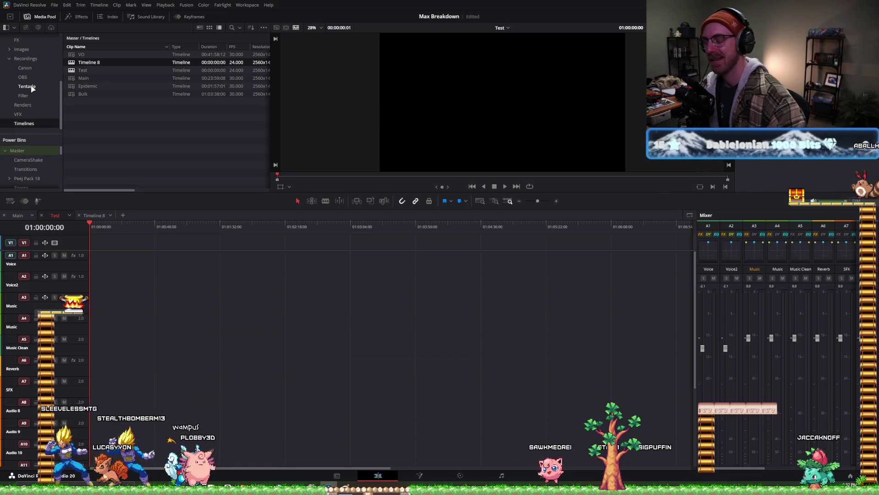
pyautogui.moveTo(221, 250); pyautogui.dragTo(214, 290)
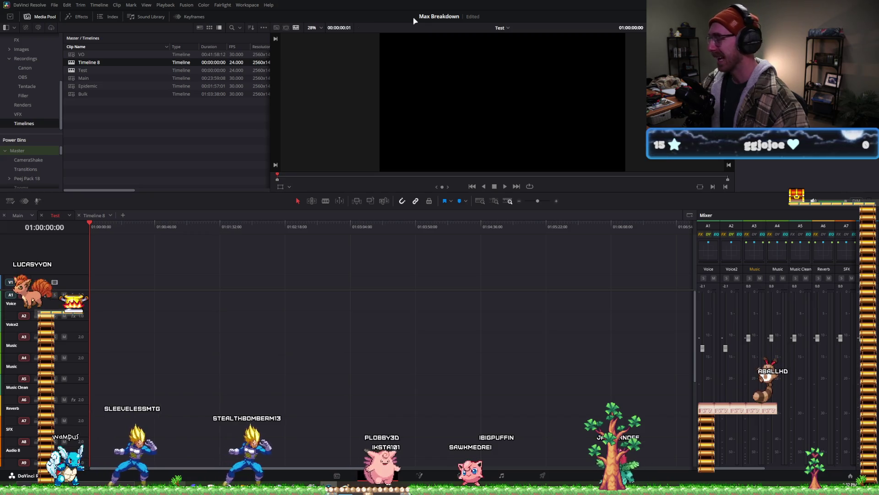
pyautogui.click(9, 60)
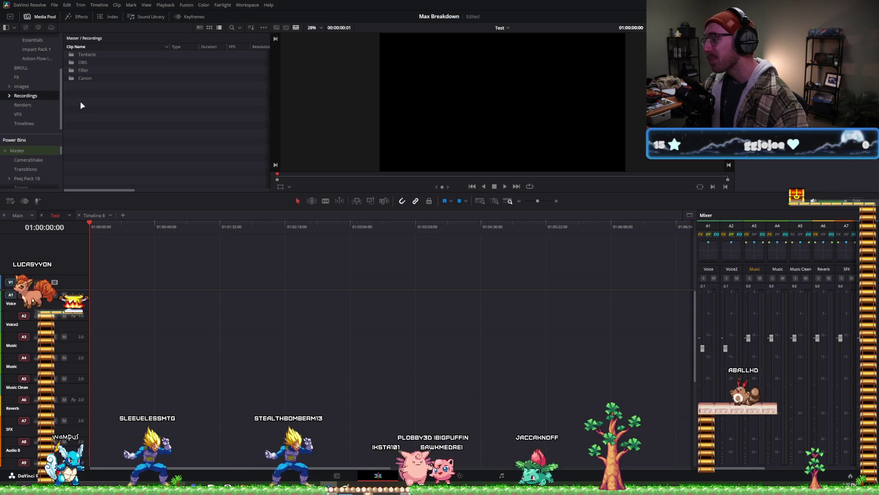
pyautogui.scroll(3, 28, 86)
pyautogui.click(13, 57)
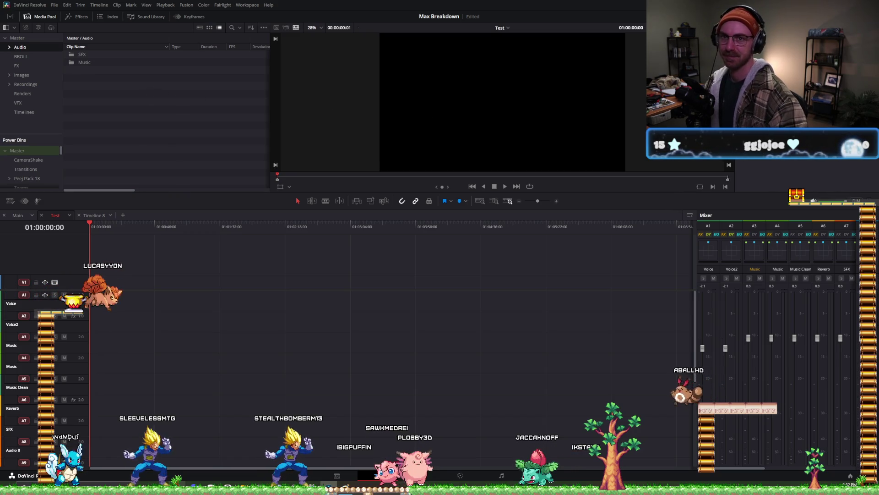
pyautogui.hotkey('alt', 'Tab')
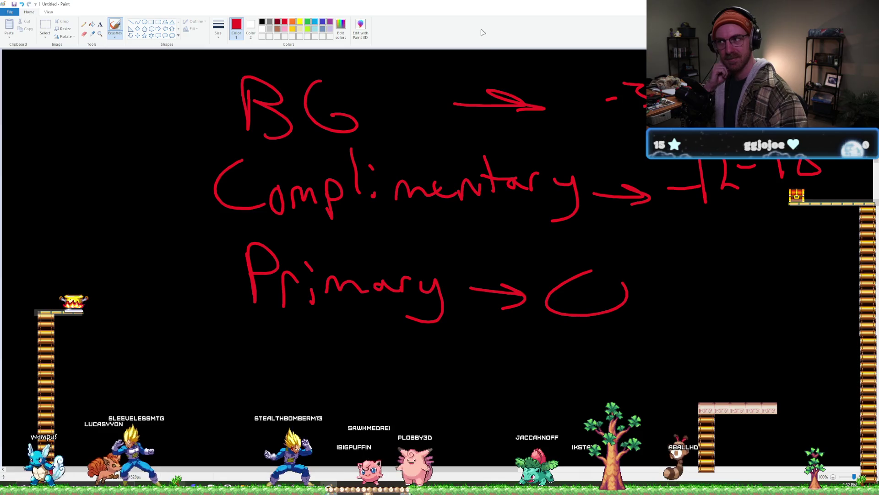
# - Launch Blender 4.0 from the Windows search and bring up its Open File browser
pyautogui.press('super')
pyautogui.write('b')
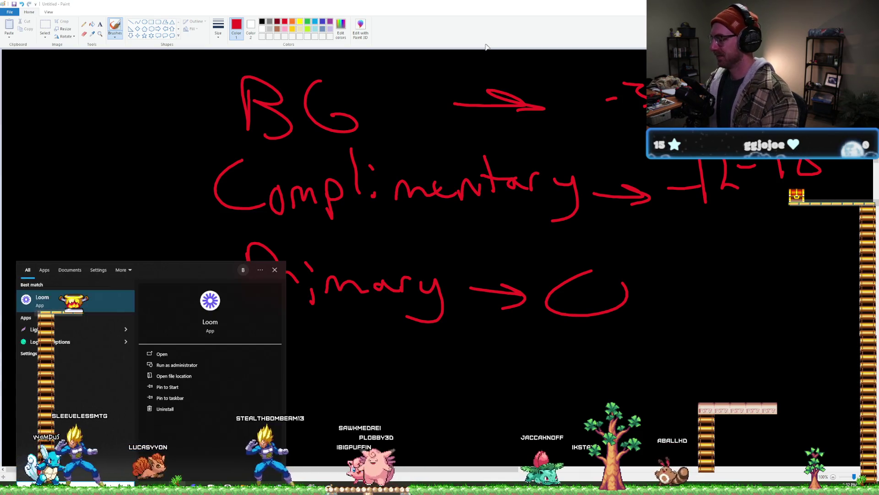
pyautogui.press('Return')
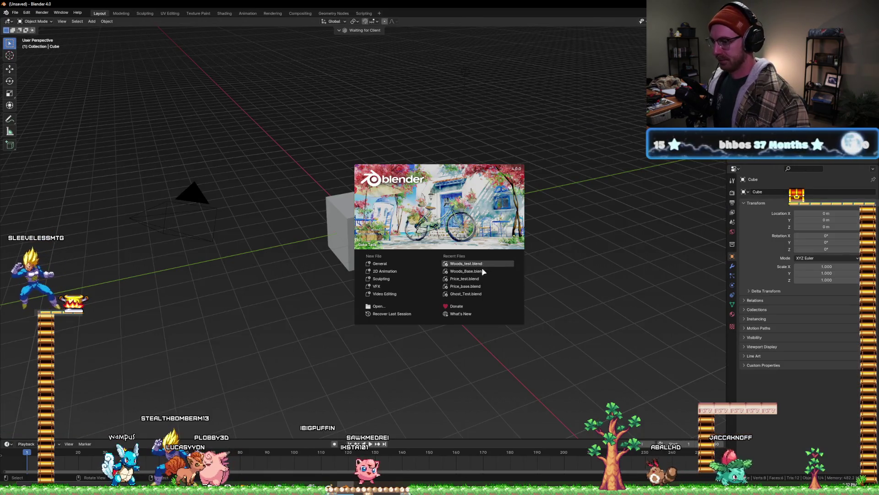
pyautogui.hotkey('ctrl', 'o')
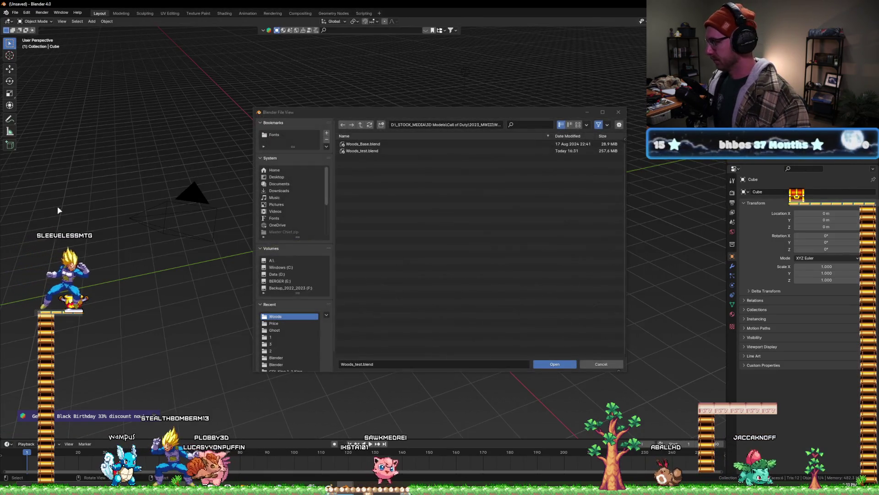
# - Browse the F: backup drive, searching the Videos client folders for the orb scene
pyautogui.click(361, 125)
pyautogui.scroll(-1, 302, 273)
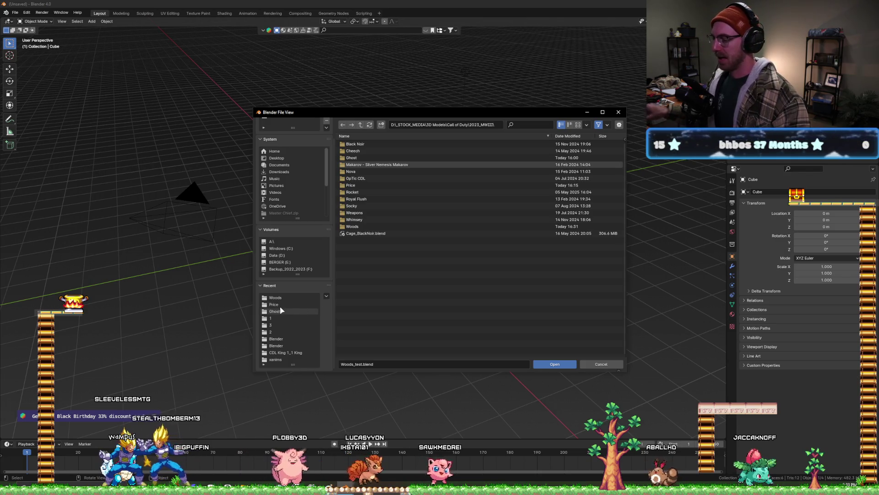
pyautogui.click(290, 269)
pyautogui.doubleClick(352, 187)
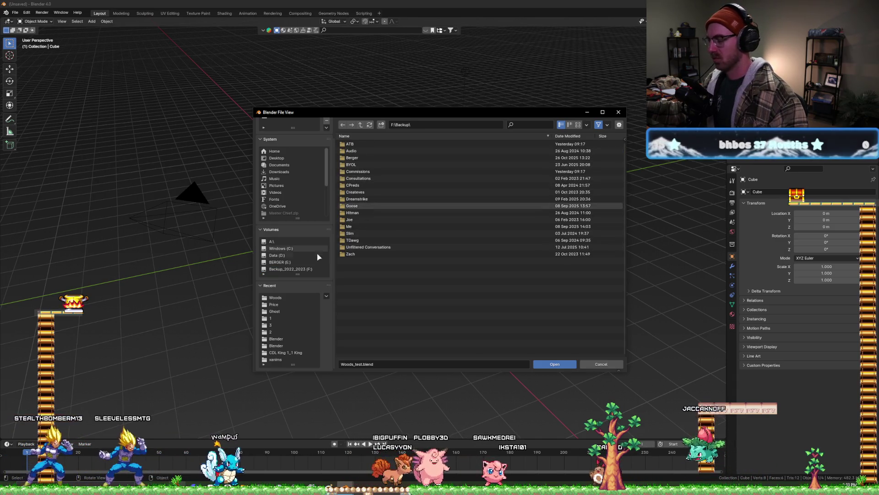
pyautogui.scroll(1, 292, 275)
pyautogui.scroll(-3, 289, 211)
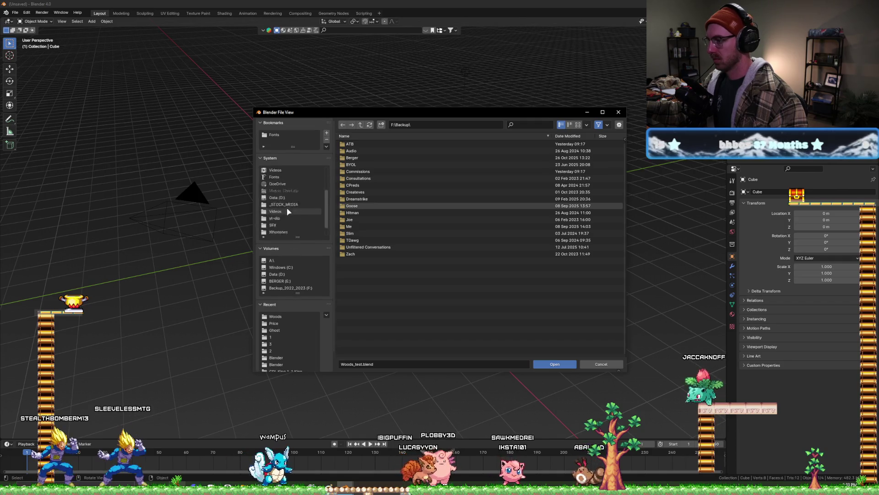
pyautogui.click(276, 198)
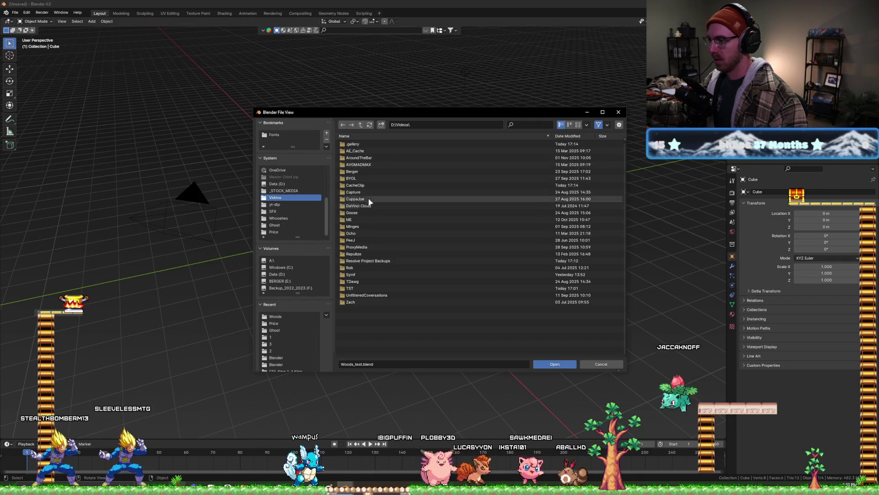
pyautogui.doubleClick(367, 254)
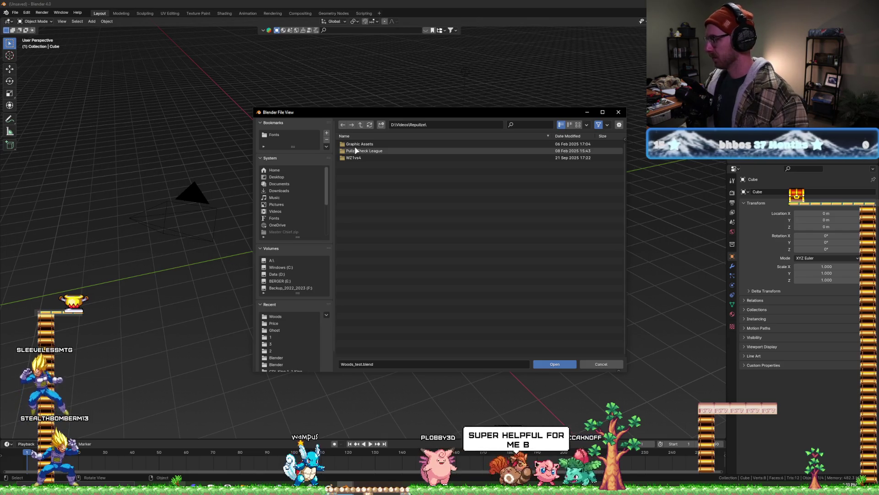
pyautogui.doubleClick(380, 150)
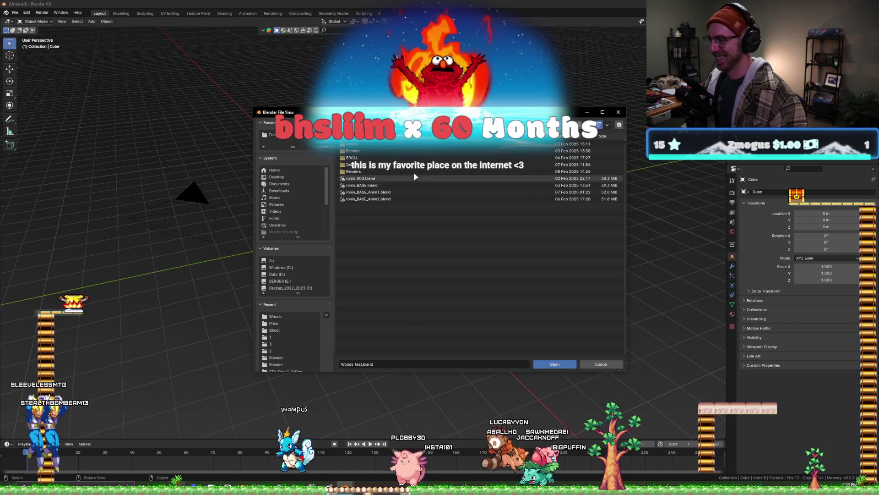
pyautogui.doubleClick(443, 165)
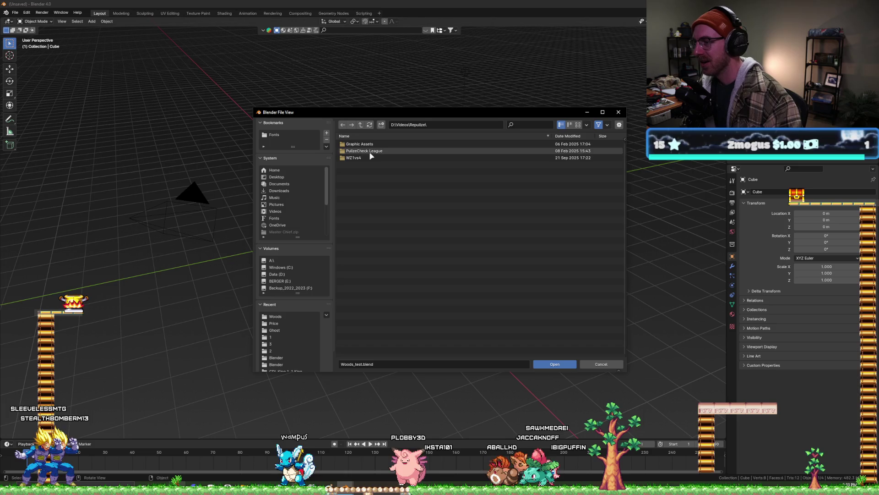
pyautogui.scroll(-2, 293, 330)
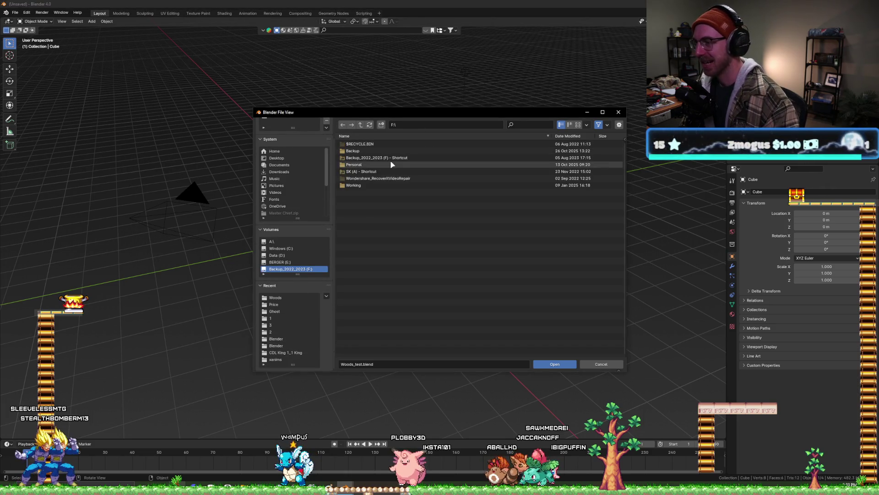
# - Go to Backup\Commissions\…\Projects\02_WZ4_vs_WZ1\Blender and open Glass_OrbScene_Fixed.blend
pyautogui.doubleClick(380, 151)
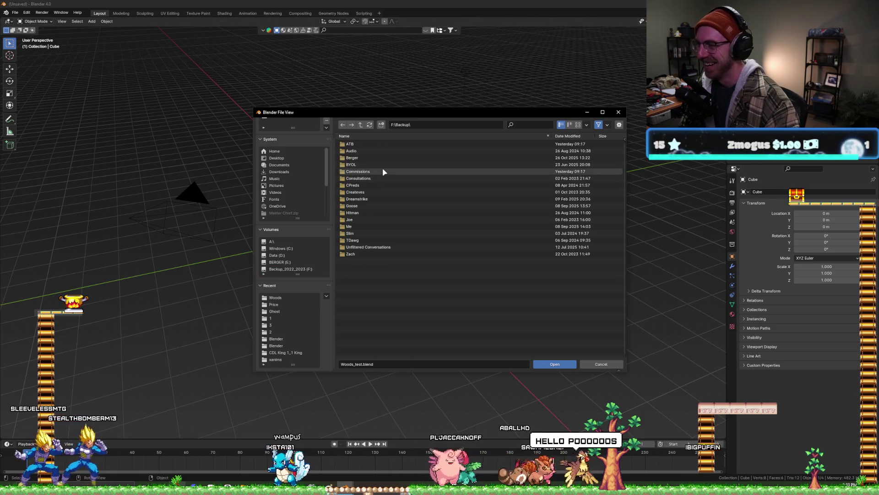
pyautogui.doubleClick(383, 171)
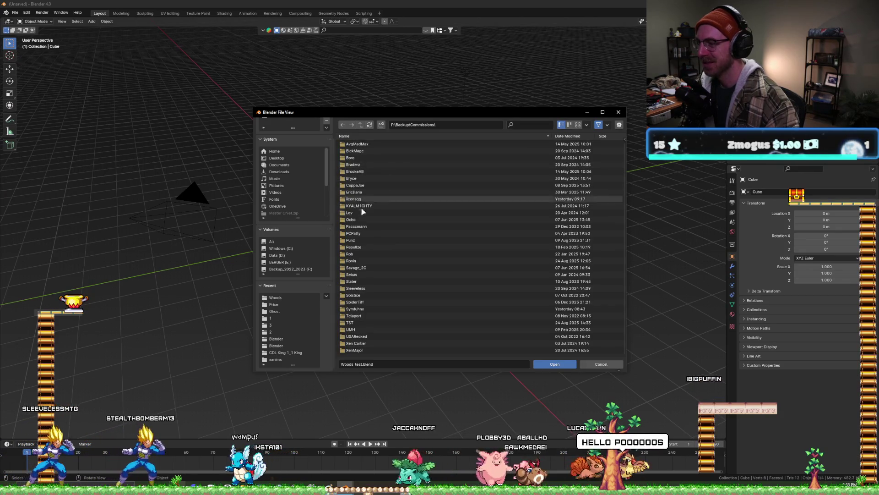
pyautogui.doubleClick(353, 247)
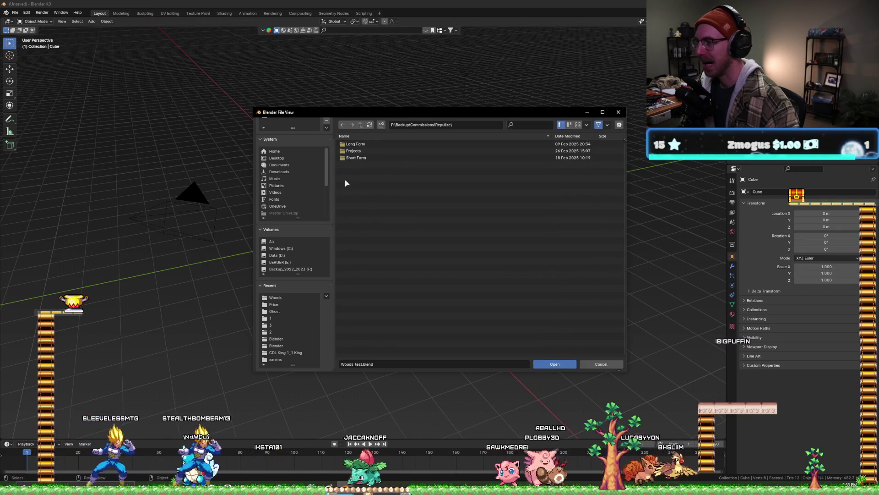
pyautogui.click(355, 157)
pyautogui.doubleClick(354, 151)
pyautogui.doubleClick(360, 151)
pyautogui.doubleClick(351, 144)
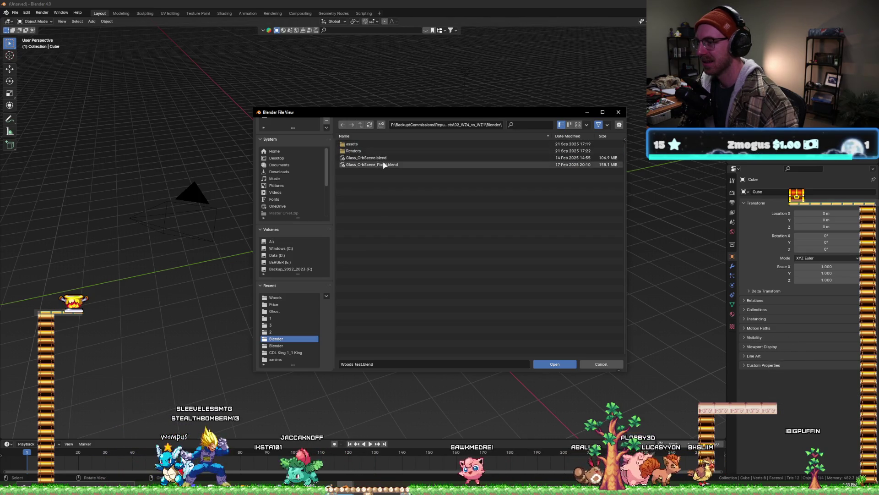
pyautogui.click(553, 363)
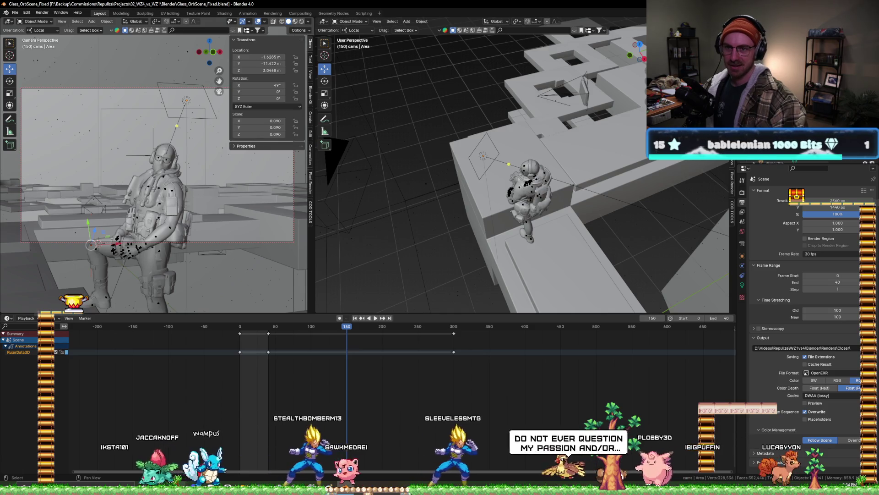
# - Select the Cube and zoom and orbit the right view around the map
pyautogui.click(609, 119)
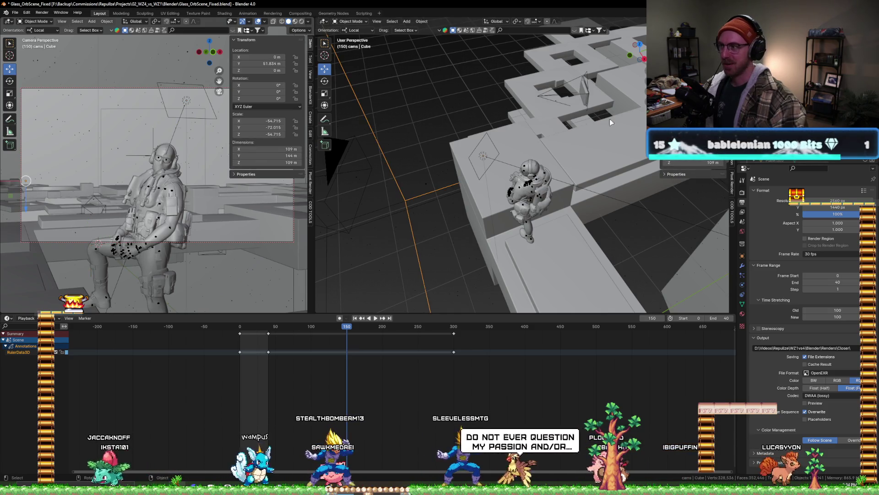
pyautogui.scroll(-4, 478, 136)
pyautogui.scroll(-3, 506, 142)
pyautogui.moveTo(505, 142); pyautogui.dragTo(458, 151, button='middle')
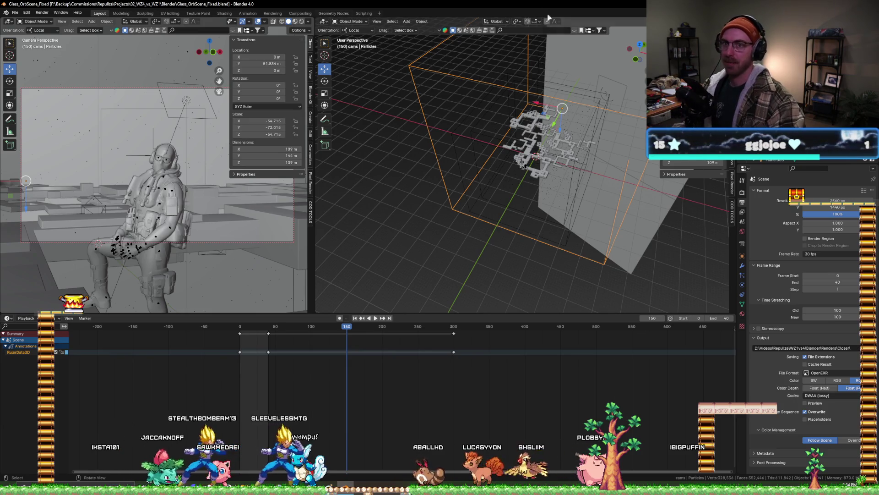
# - Leave Blender and close the Paint notes without saving
pyautogui.hotkey('alt', 'Tab')
pyautogui.hotkey('alt', 'F4')
pyautogui.click(451, 244)
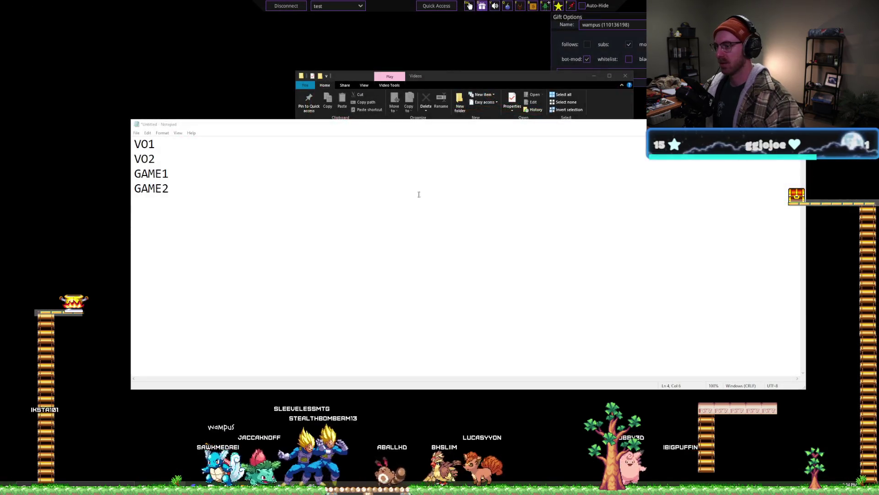
# - Close Notepad without saving and close the Videos folder window
pyautogui.hotkey('alt', 'F4')
pyautogui.click(449, 243)
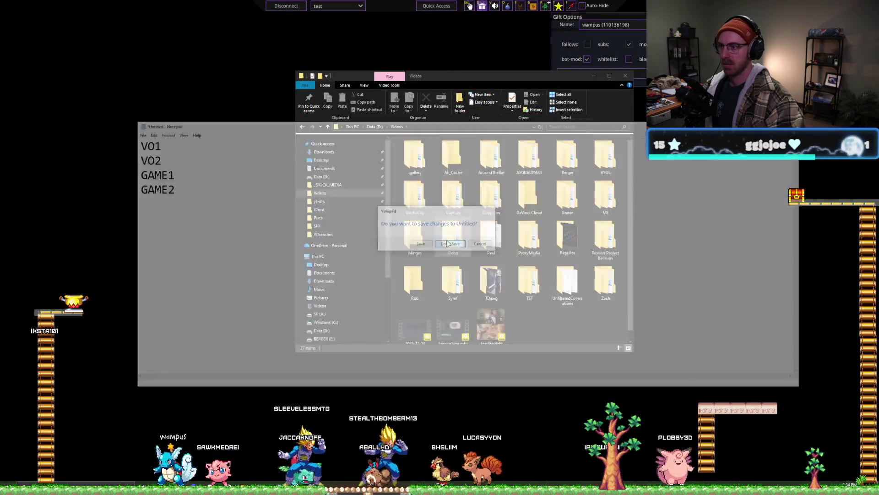
pyautogui.click(625, 76)
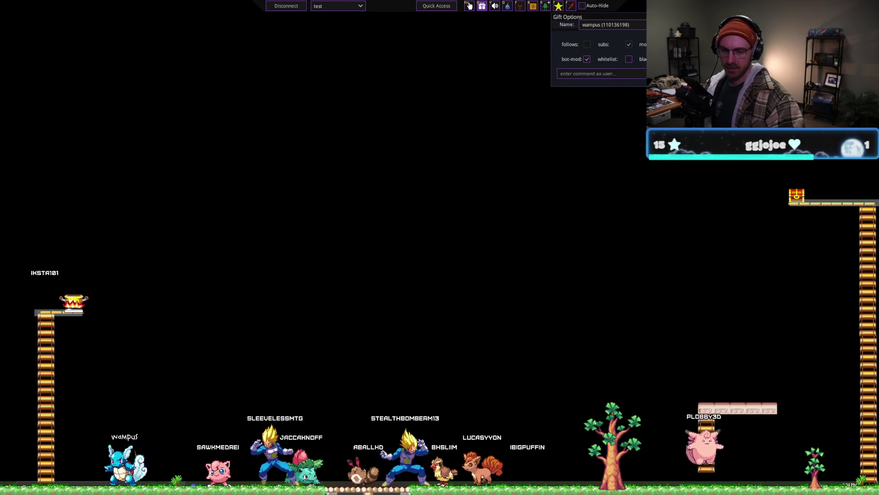
# - Launch Blender from Steam's tray icon quick-launch list
pyautogui.click(810, 488)
pyautogui.rightClick(800, 446)
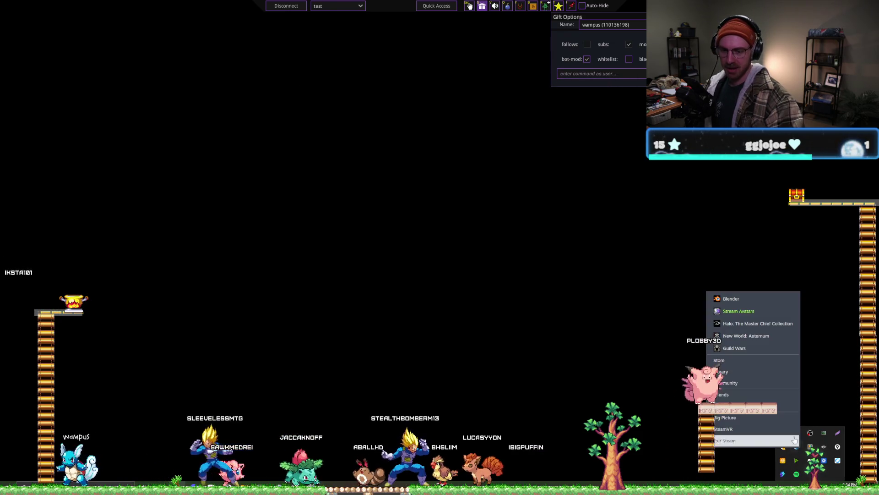
pyautogui.click(732, 298)
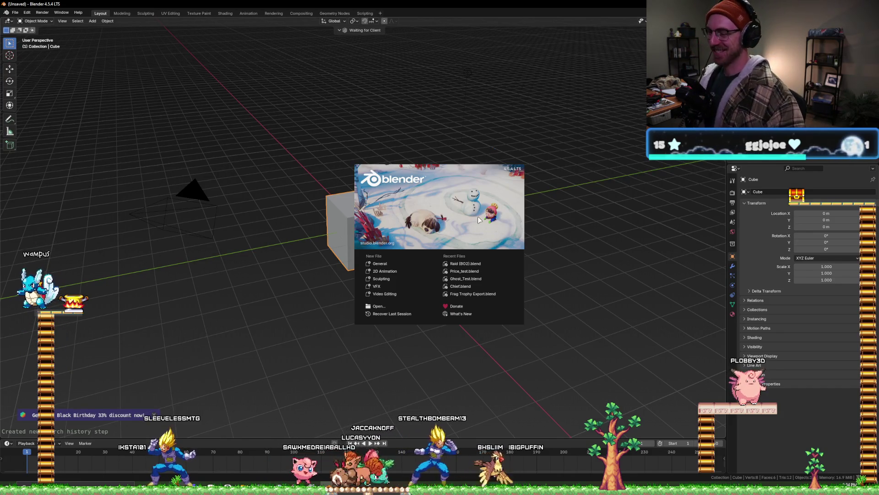
# - Open the recent Raid (BO2).blend scene from the splash screen
pyautogui.click(456, 265)
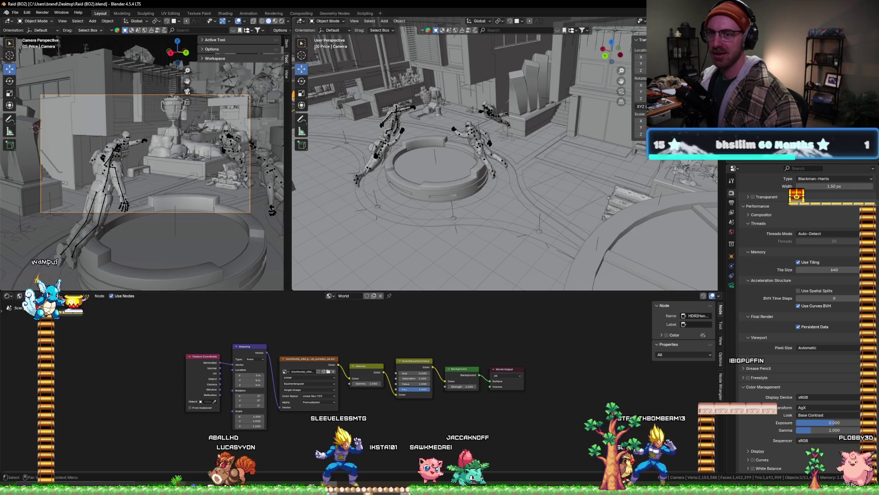
pyautogui.rightClick(731, 166)
pyautogui.press('Escape')
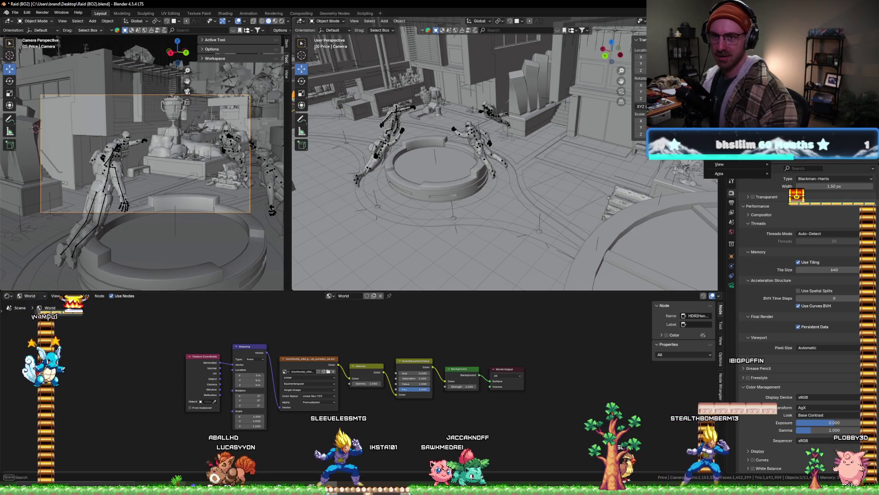
# - Rename Collection 5 in the Outliner to Volumetrics
pyautogui.doubleClick(687, 68)
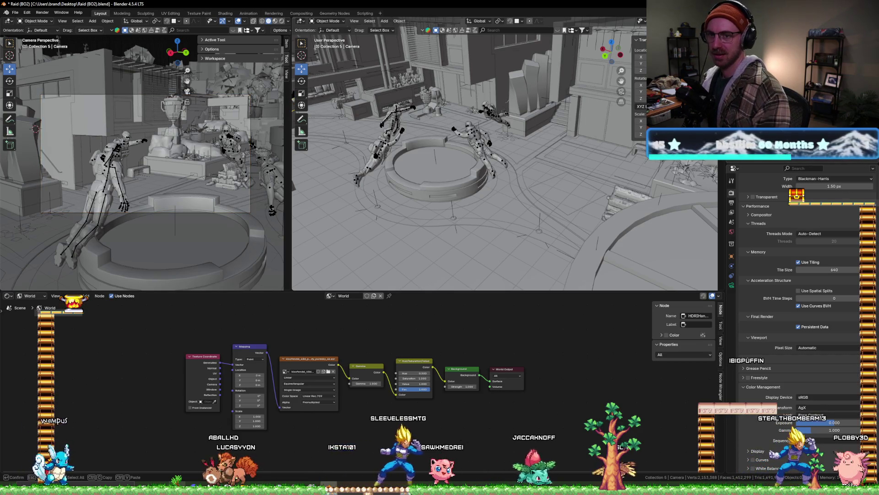
pyautogui.press('Return')
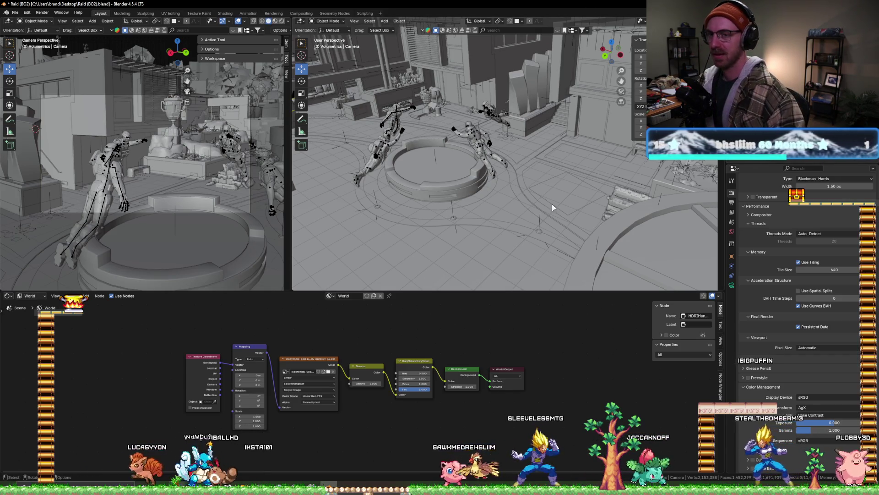
pyautogui.click(15, 12)
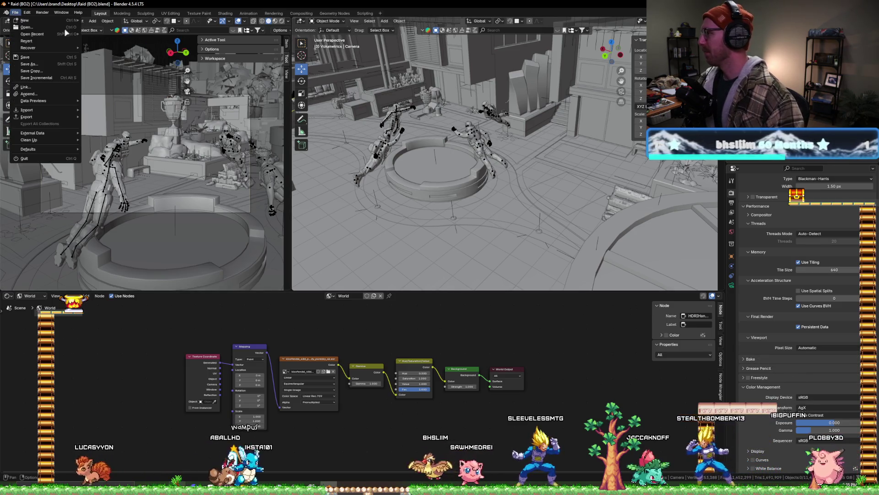
# - Start an Append and browse to the 02_WZ4_vs_WZ1 project's Blender folder on the F: drive
pyautogui.click(29, 93)
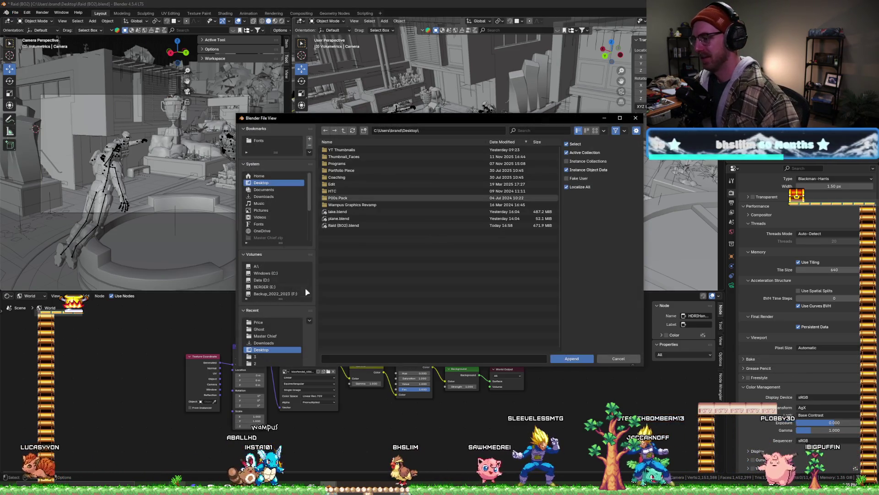
pyautogui.click(272, 295)
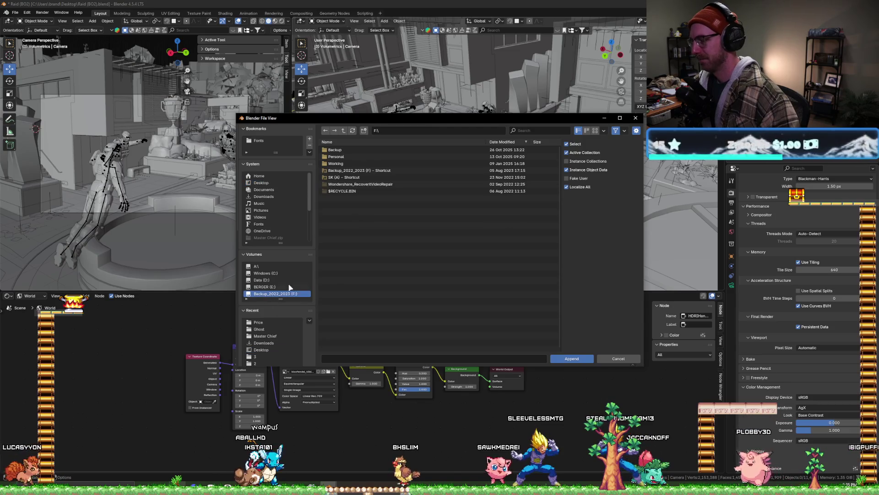
pyautogui.click(350, 150)
pyautogui.doubleClick(350, 150)
pyautogui.doubleClick(347, 157)
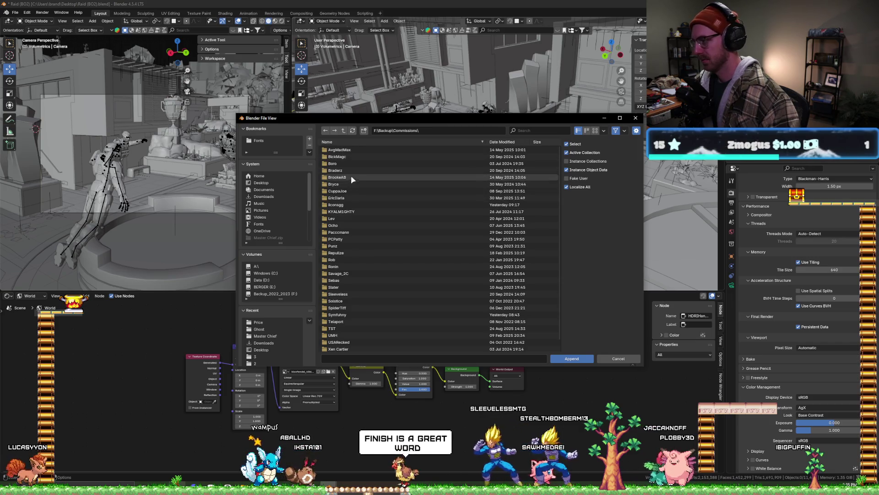
pyautogui.click(335, 253)
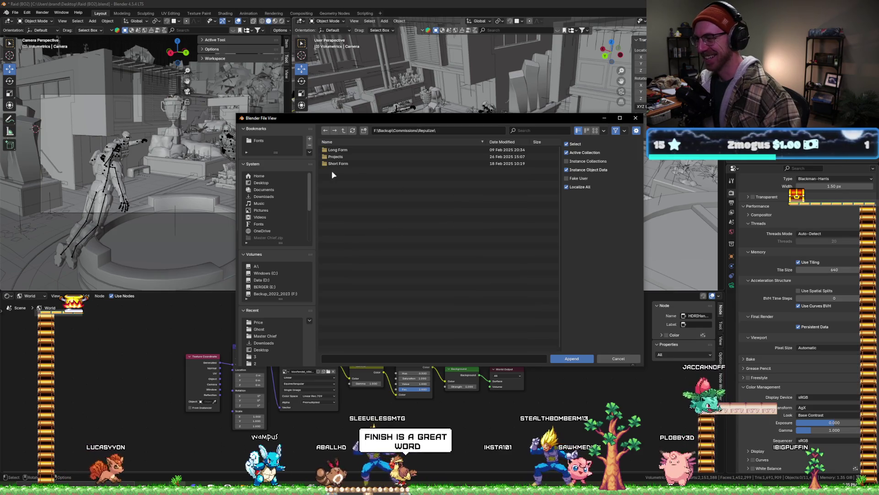
pyautogui.click(338, 156)
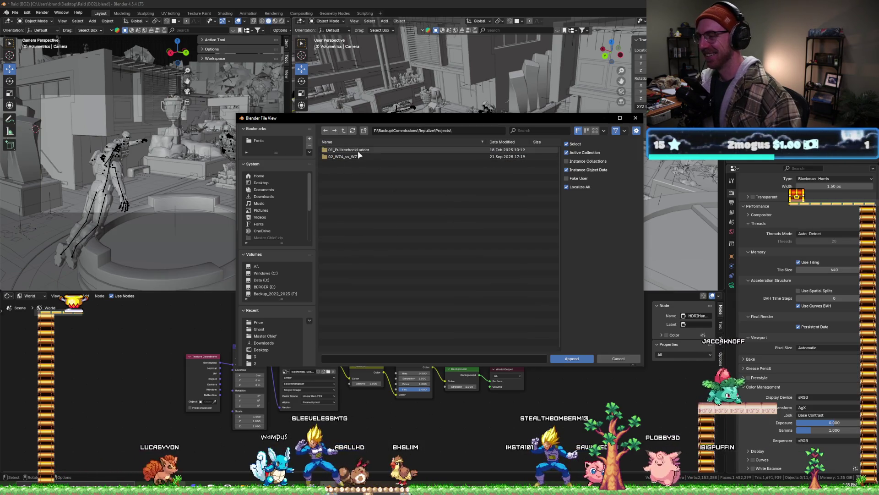
pyautogui.click(359, 157)
pyautogui.click(360, 156)
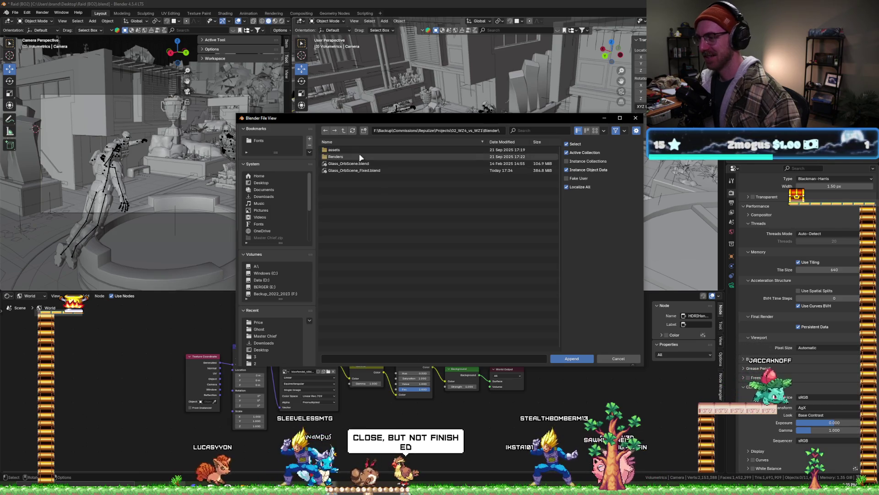
# - Append the Particles object from Glass_OrbScene_Fixed.blend's Object folder
pyautogui.click(358, 170)
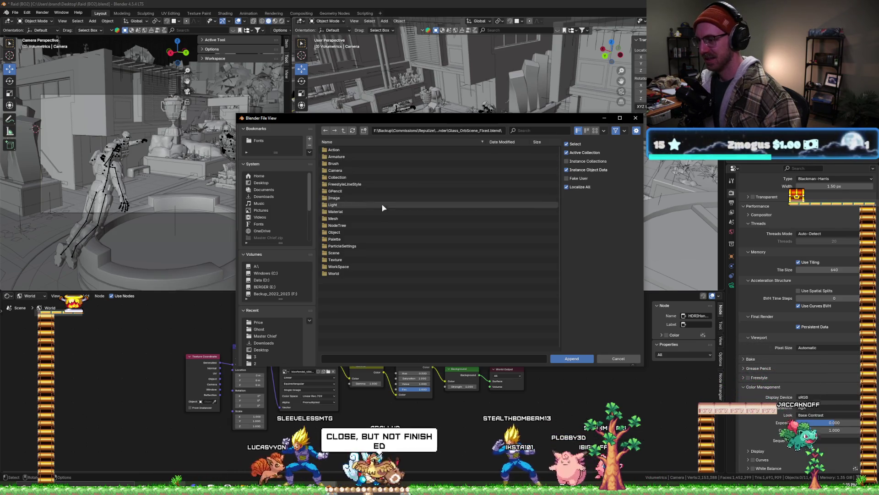
pyautogui.click(362, 233)
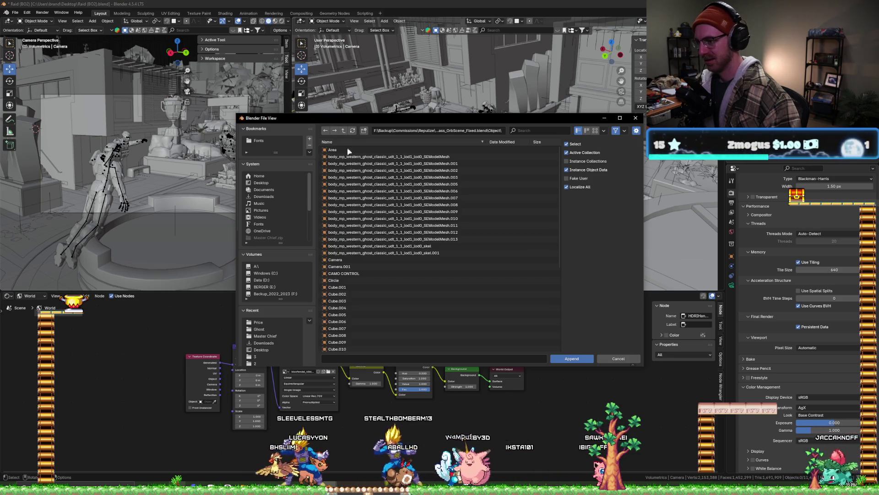
pyautogui.scroll(-6, 348, 206)
pyautogui.click(348, 258)
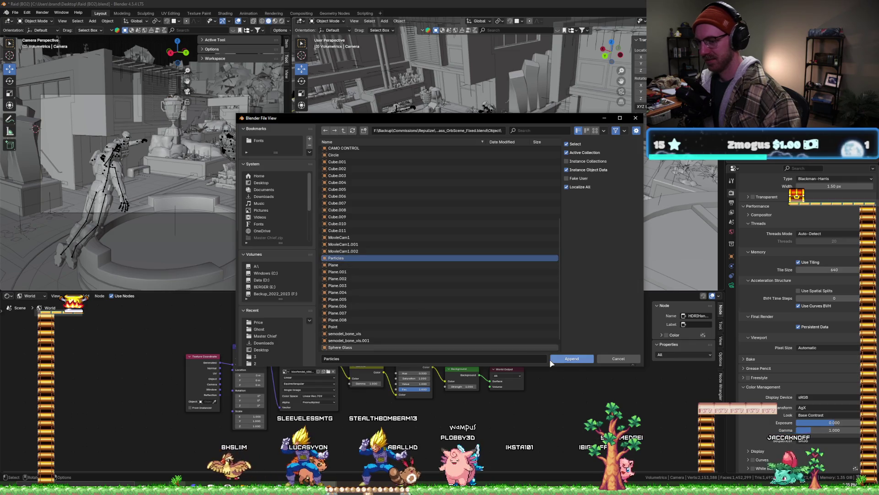
pyautogui.click(570, 359)
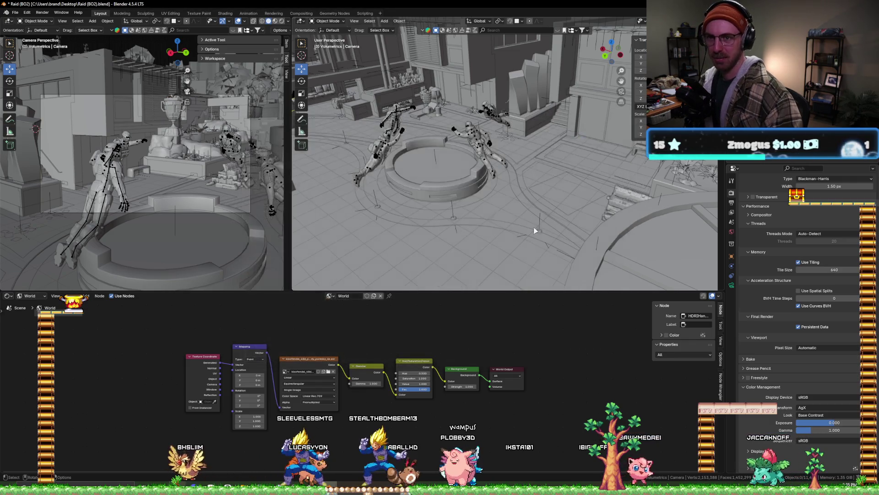
# - Zoom out to an overhead view and move the Particles cube along X
pyautogui.moveTo(372, 148); pyautogui.dragTo(445, 162, button='middle')
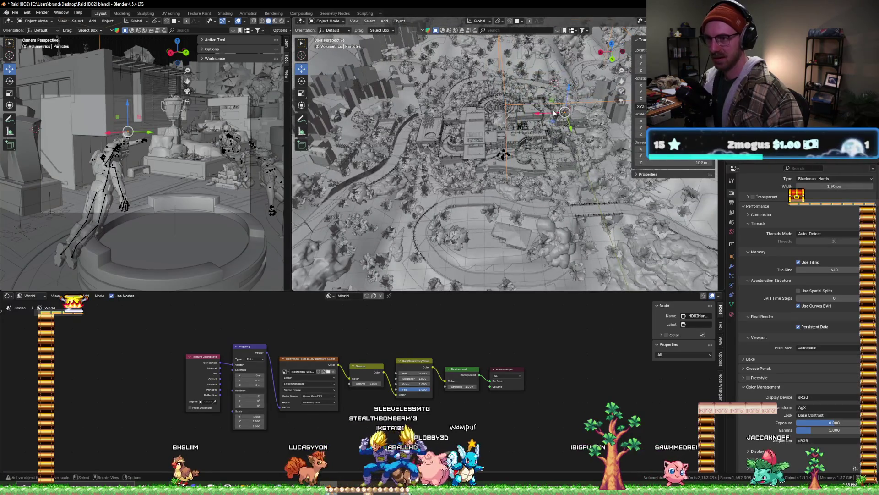
pyautogui.moveTo(554, 114); pyautogui.dragTo(524, 111)
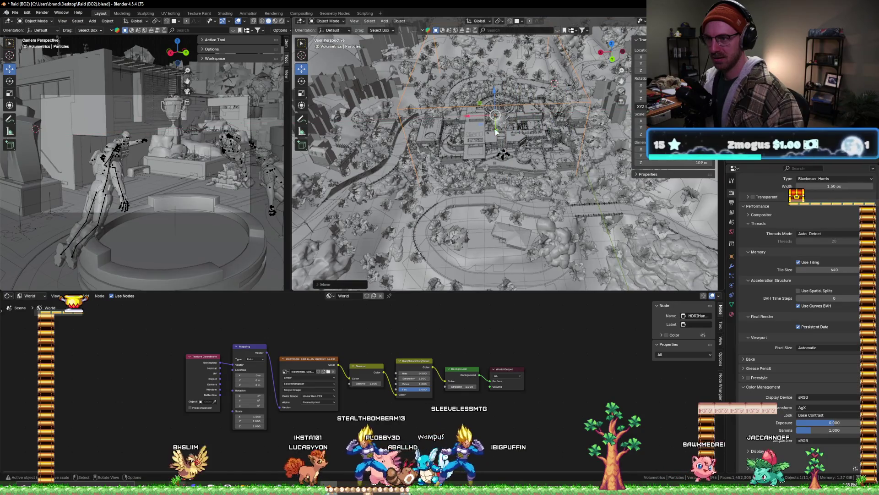
pyautogui.moveTo(489, 126); pyautogui.dragTo(366, 174)
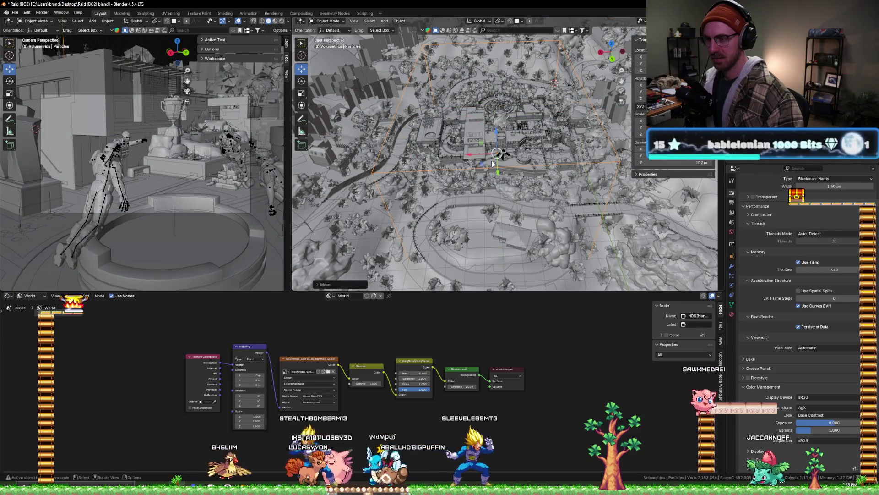
pyautogui.scroll(5, 492, 163)
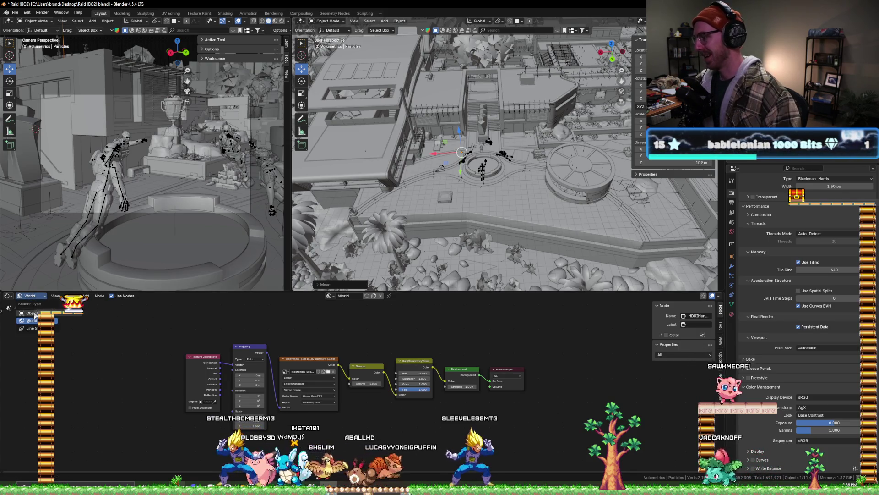
# - Show the Particles object's Volume Scatter material nodes, centred in the node editor
pyautogui.click(35, 314)
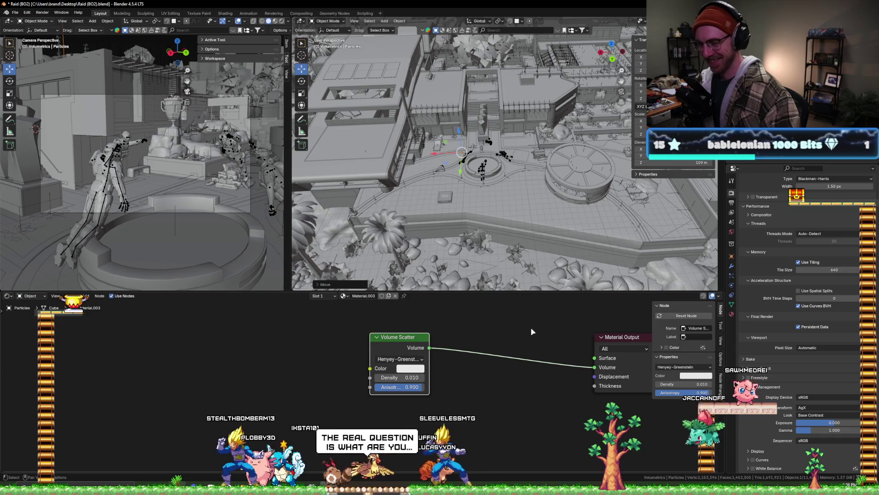
pyautogui.moveTo(531, 331); pyautogui.dragTo(457, 334, button='middle')
pyautogui.scroll(-3, 486, 160)
pyautogui.scroll(-3, 499, 165)
pyautogui.scroll(-2, 520, 175)
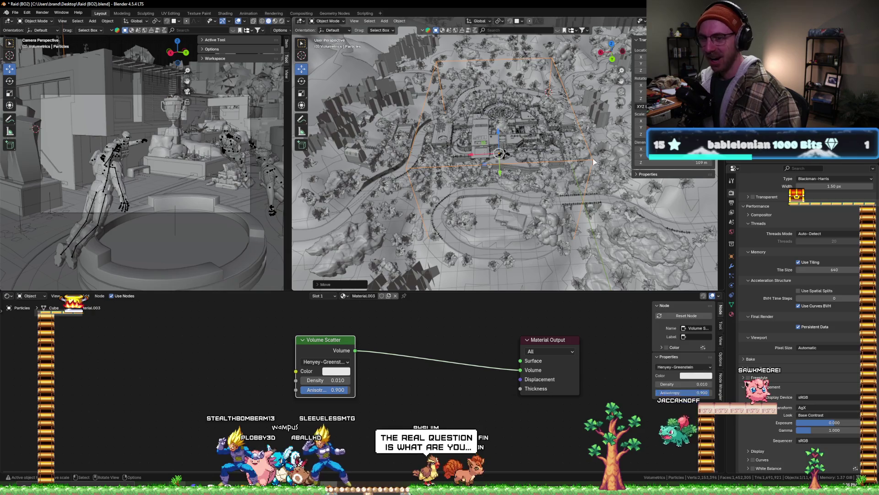
pyautogui.scroll(4, 463, 161)
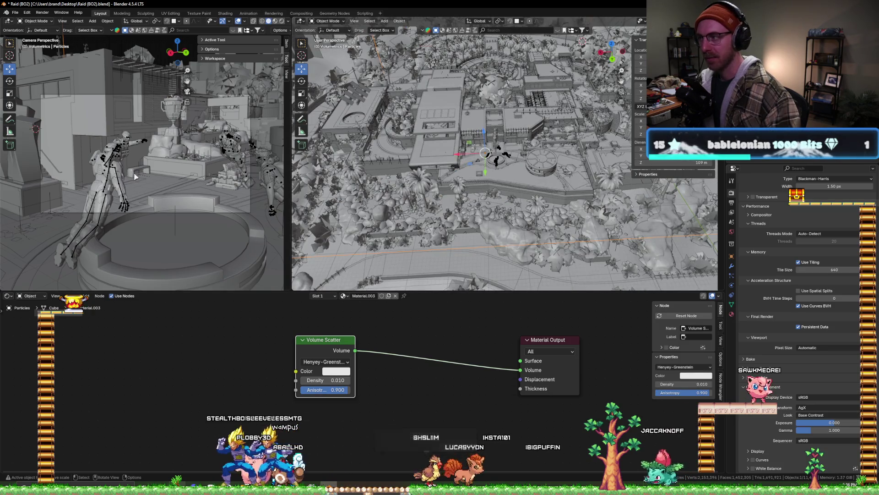
pyautogui.scroll(1, 135, 177)
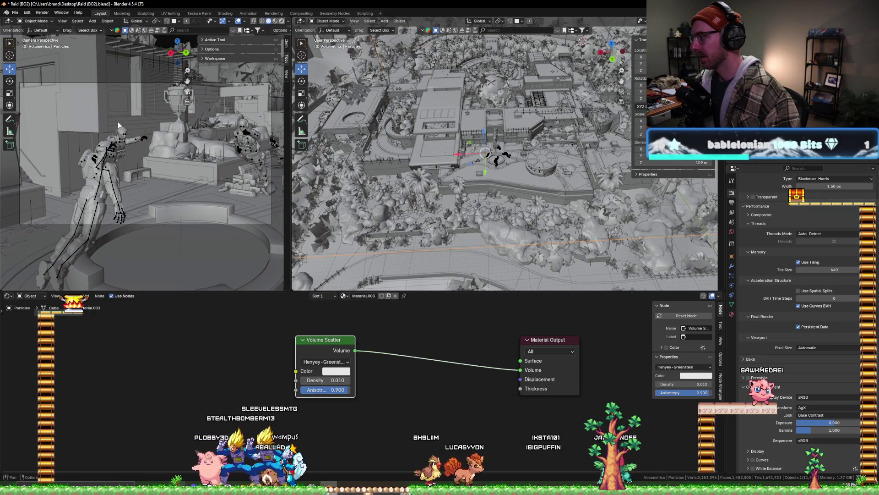
pyautogui.press('z')
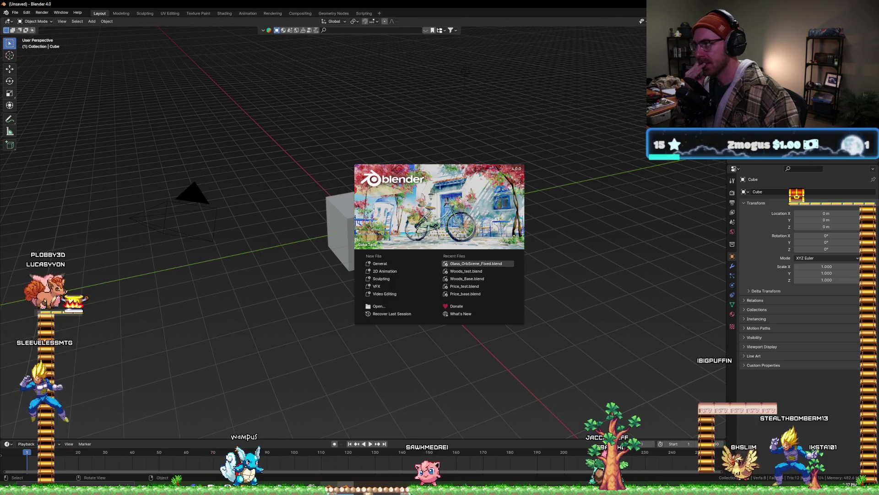
# - In the Glass_OrbScene_Fixed project, select and then deselect the Cube.008 box around the map
pyautogui.click(476, 263)
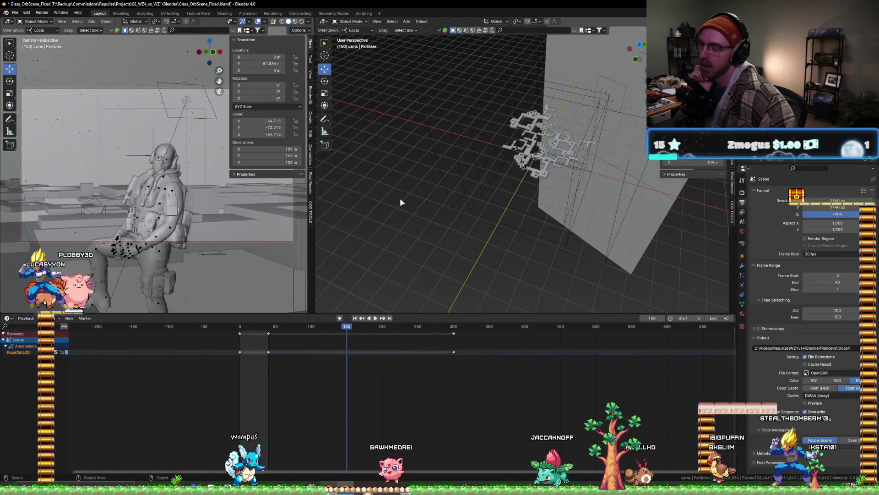
pyautogui.click(119, 104)
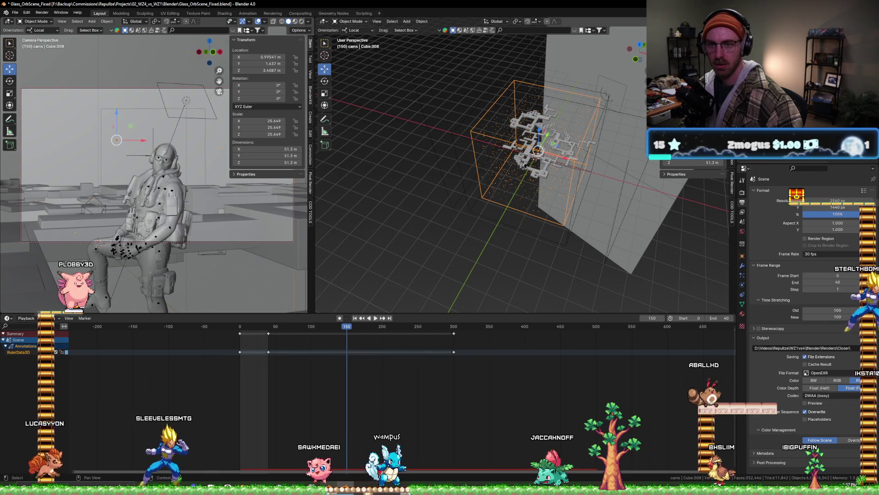
pyautogui.click(508, 213)
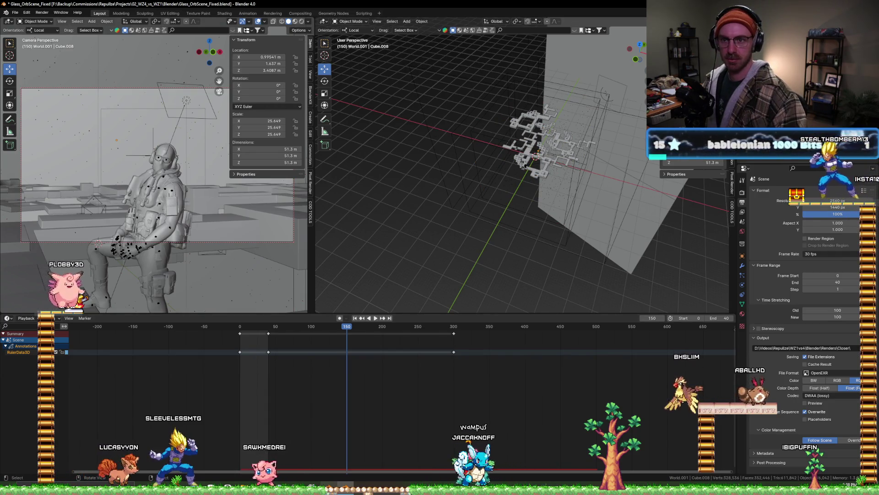
# - Make the Scene Collection active, then quit Glass_OrbScene_Fixed without saving its changes
pyautogui.hotkey('ctrl', 'q')
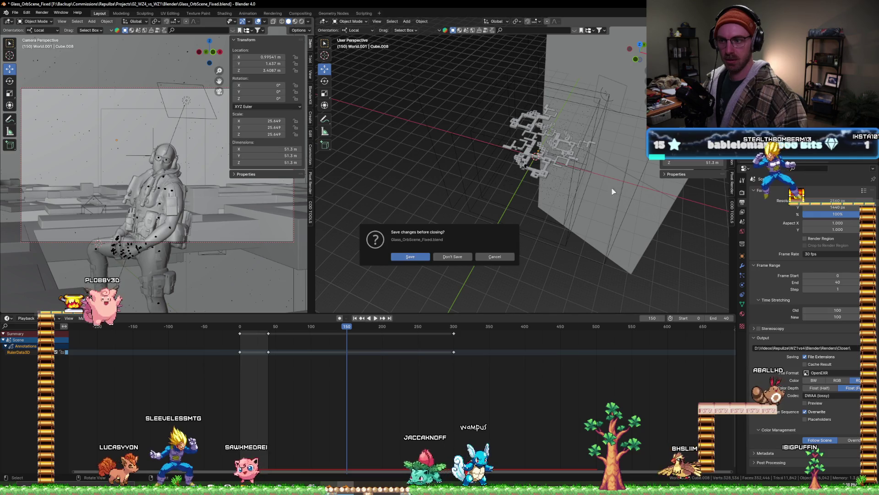
pyautogui.press('Escape')
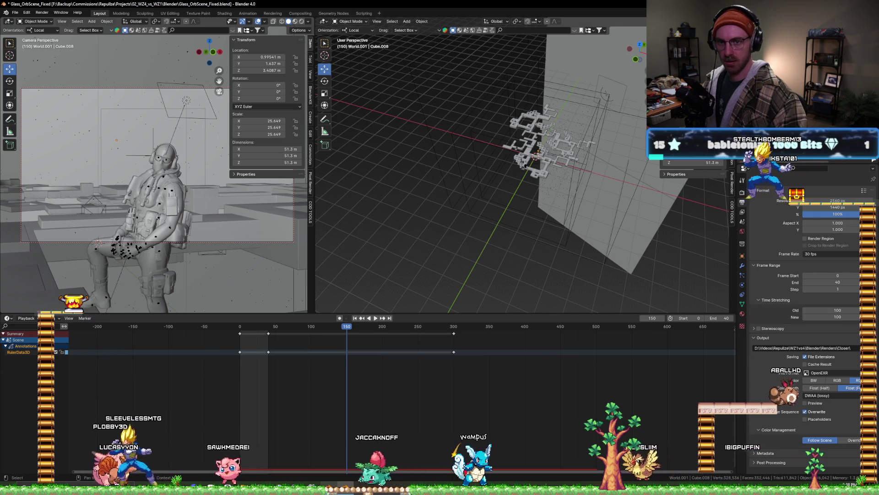
pyautogui.hotkey('ctrl', 'z')
pyautogui.hotkey('ctrl', 'z')
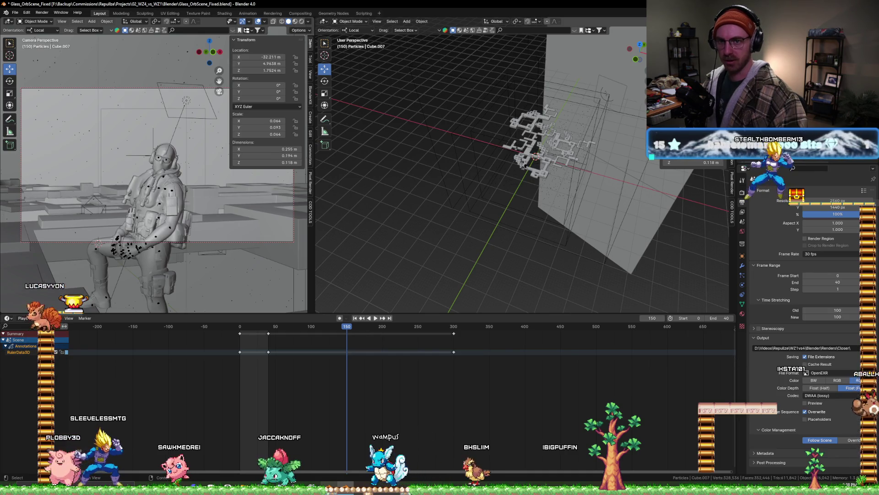
pyautogui.click(659, 31)
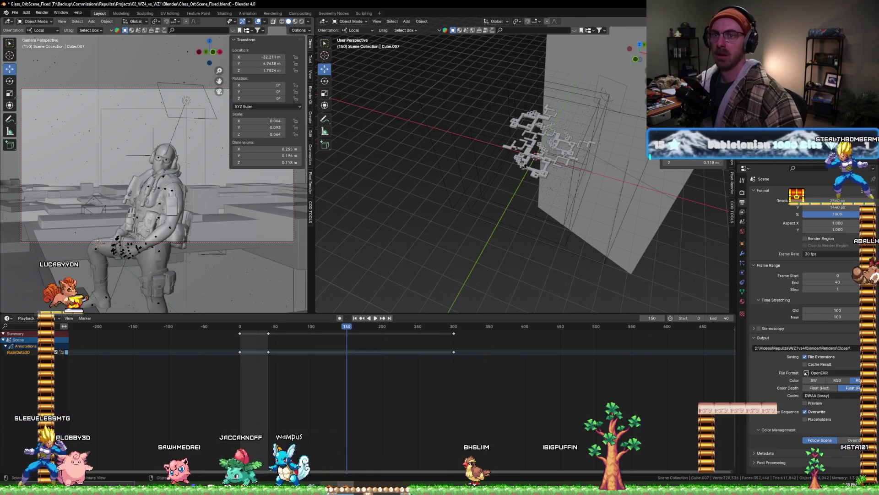
pyautogui.hotkey('ctrl', 'q')
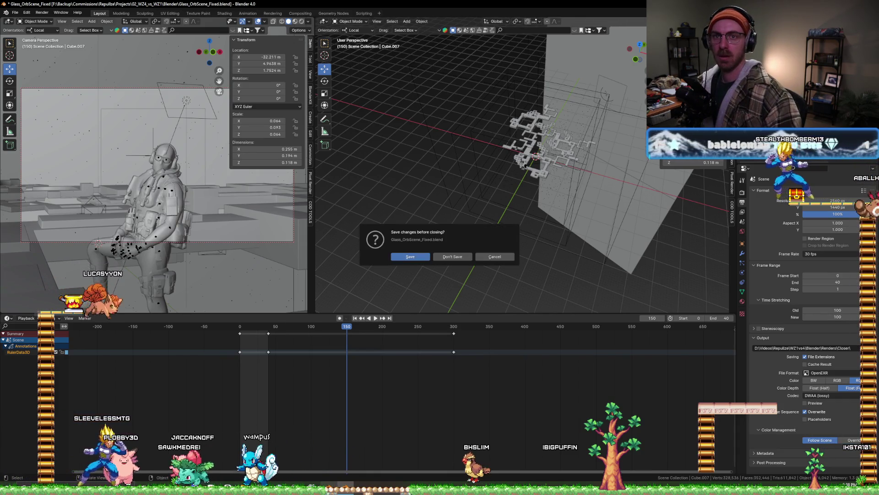
pyautogui.click(447, 258)
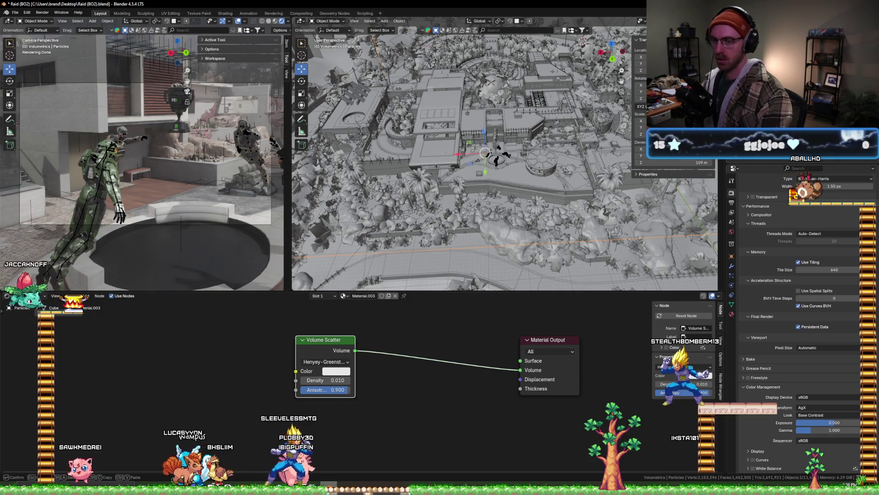
# - Make Volume_Cube the active object and start File > Append
pyautogui.click(659, 18)
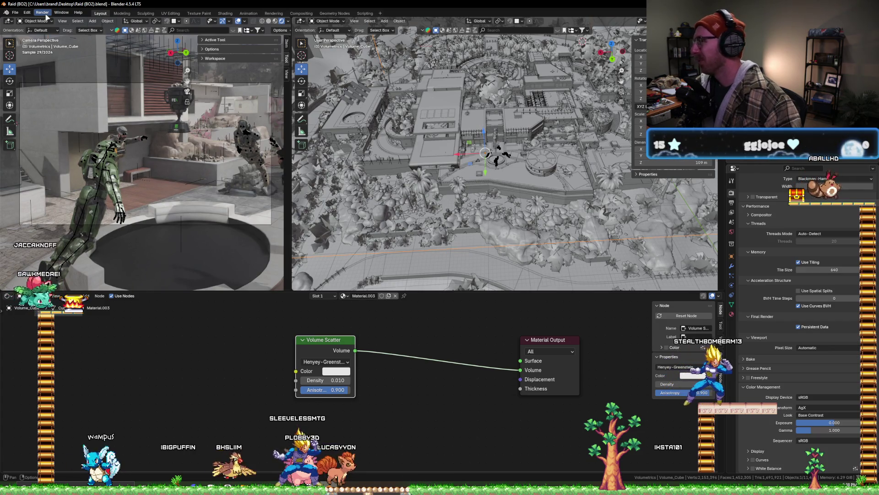
pyautogui.click(15, 13)
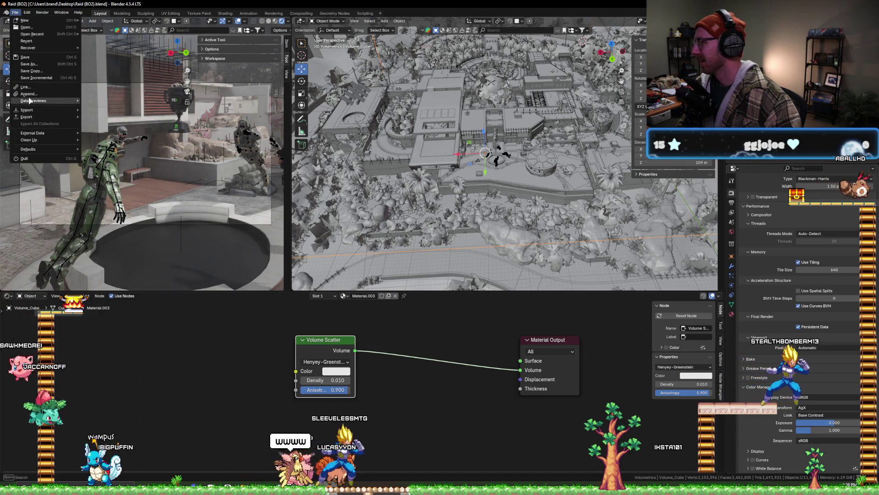
pyautogui.moveTo(26, 109)
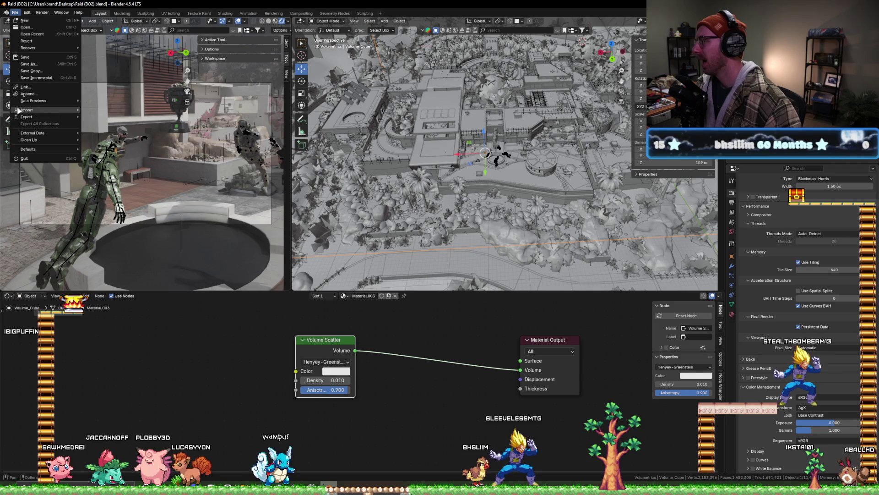
pyautogui.click(16, 13)
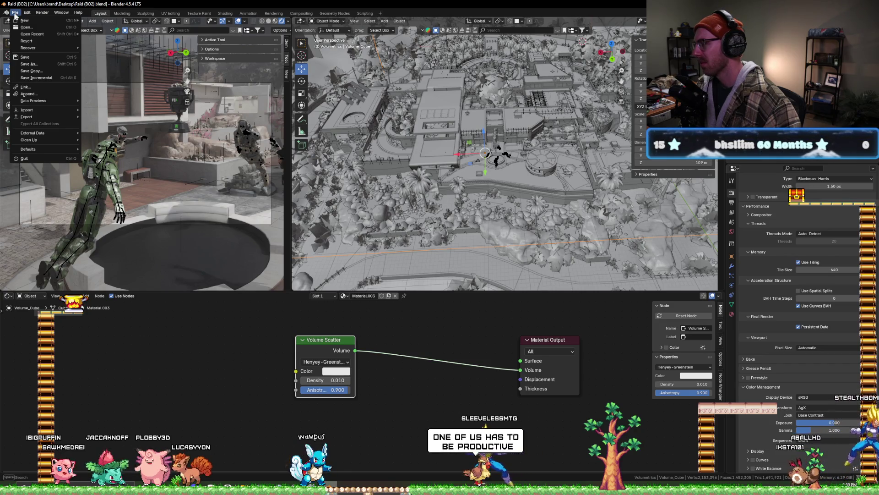
pyautogui.click(29, 93)
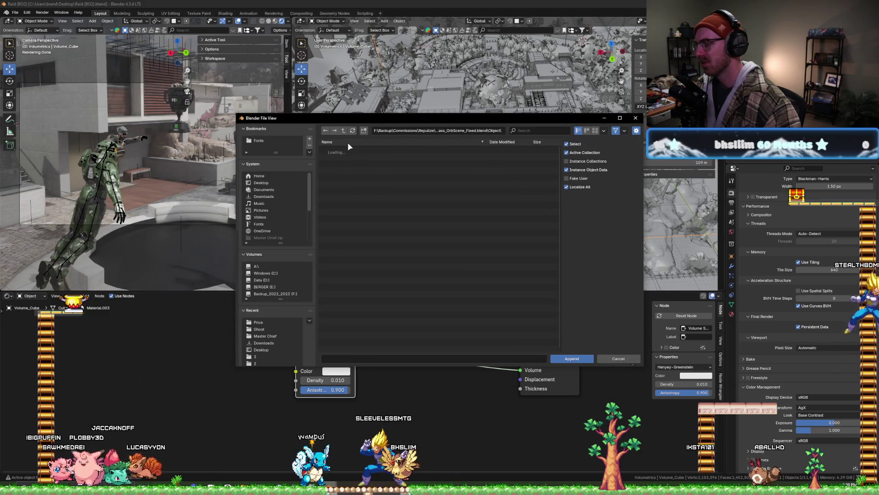
# - Append the Particles and World.001 collections from Glass_OrbScene_Fixed.blend's Collection folder
pyautogui.click(343, 130)
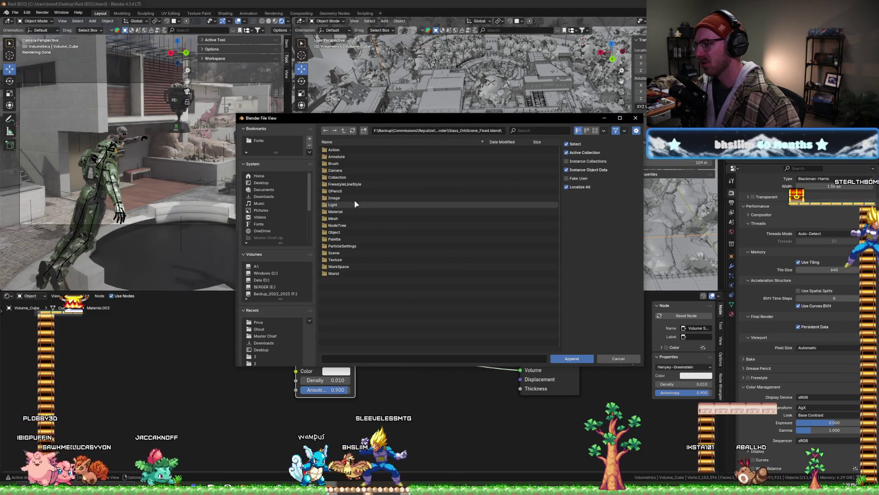
pyautogui.click(352, 177)
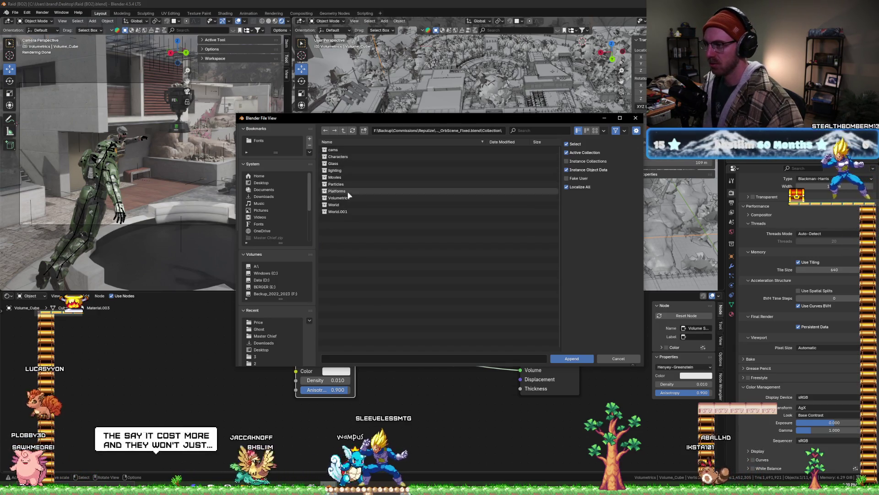
pyautogui.click(347, 211)
pyautogui.keyDown('ctrl'); pyautogui.click(338, 184); pyautogui.keyUp('ctrl')
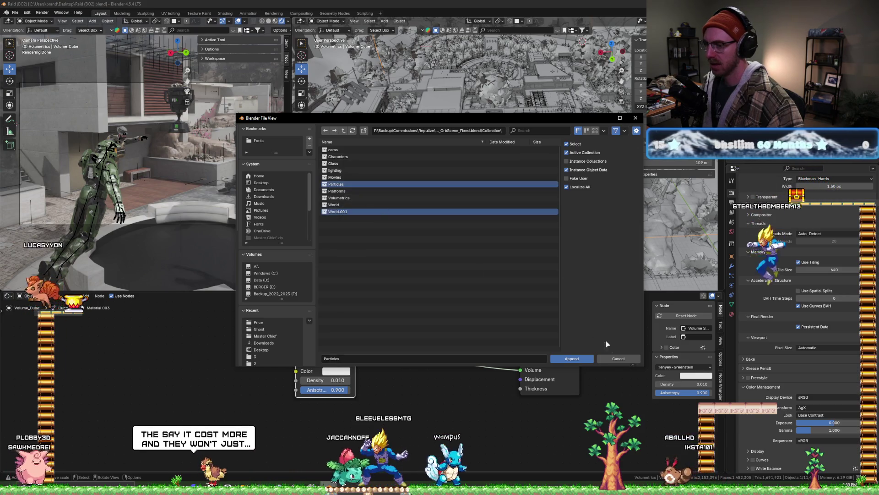
pyautogui.click(574, 357)
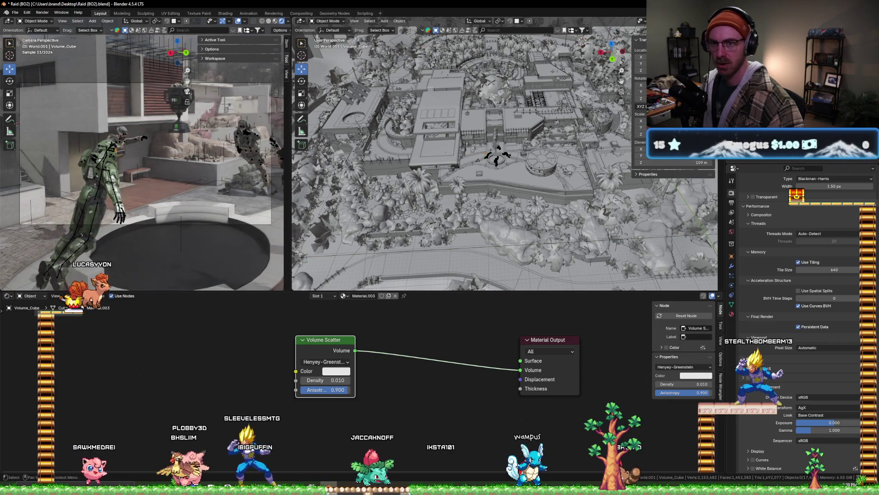
# - Move the appended objects about 94.5 m along the Y axis, then select the soldier
pyautogui.hotkey('ctrl', 'z')
pyautogui.scroll(-3, 533, 123)
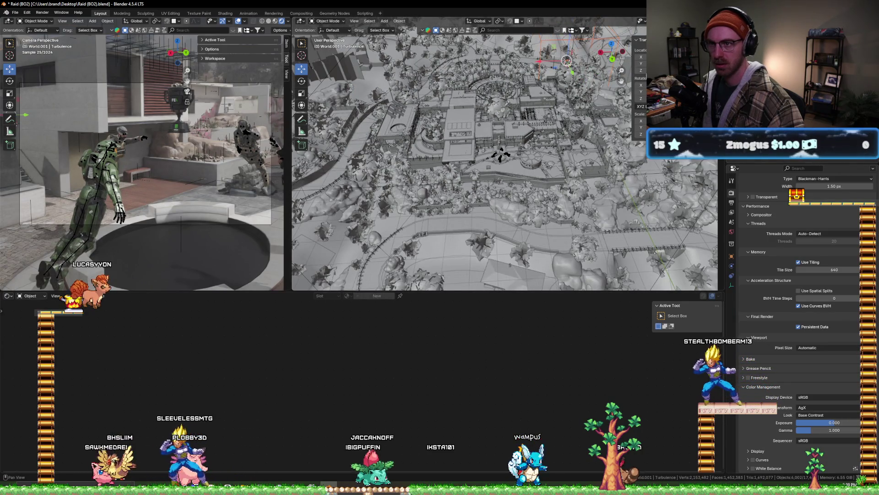
pyautogui.press('x')
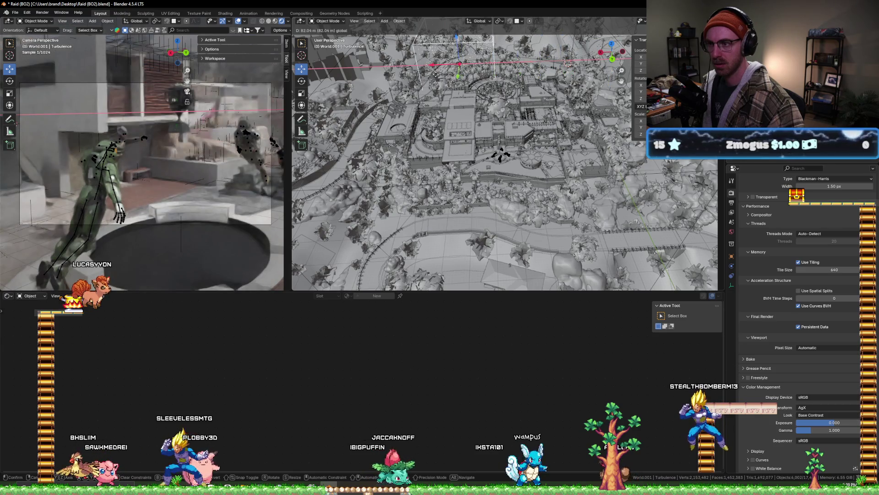
pyautogui.press('y')
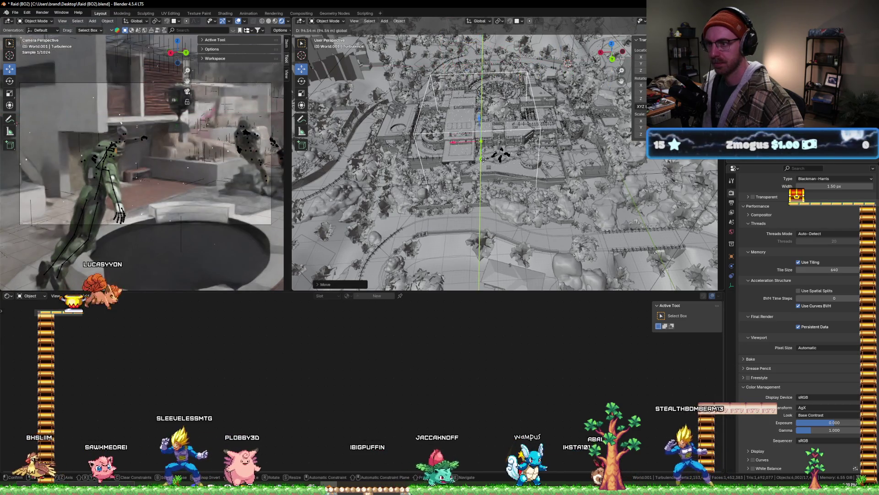
pyautogui.click(482, 158)
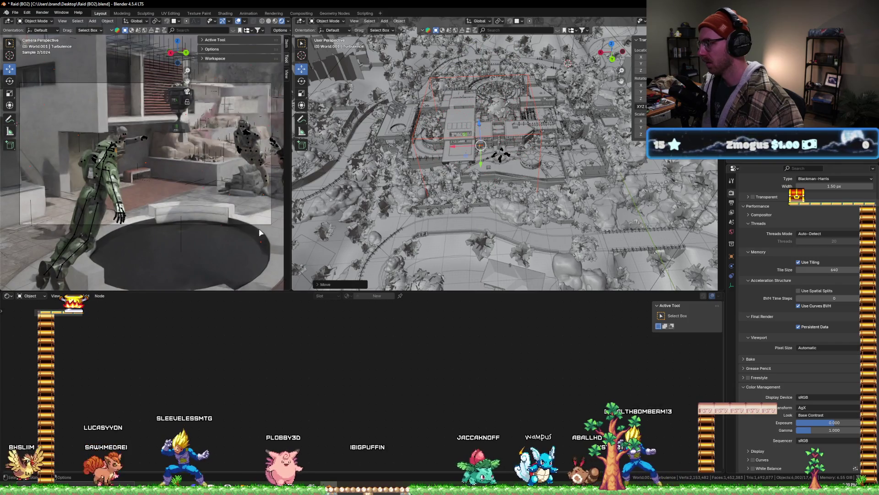
pyautogui.click(87, 164)
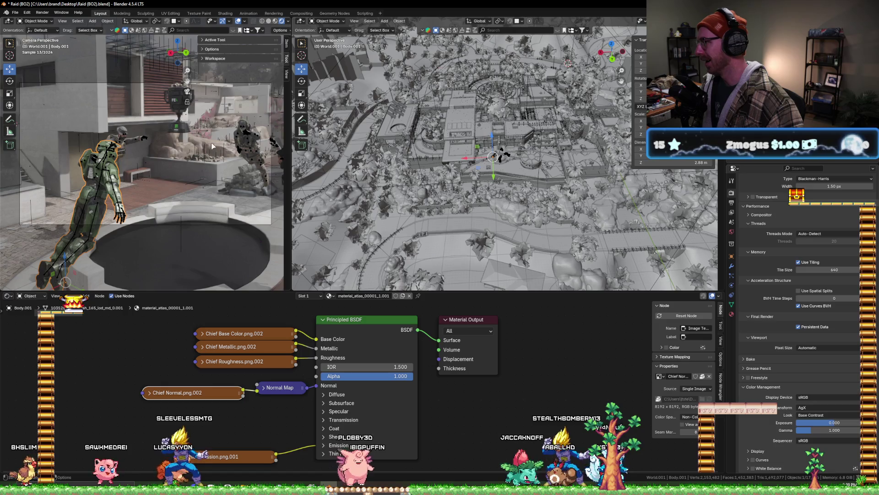
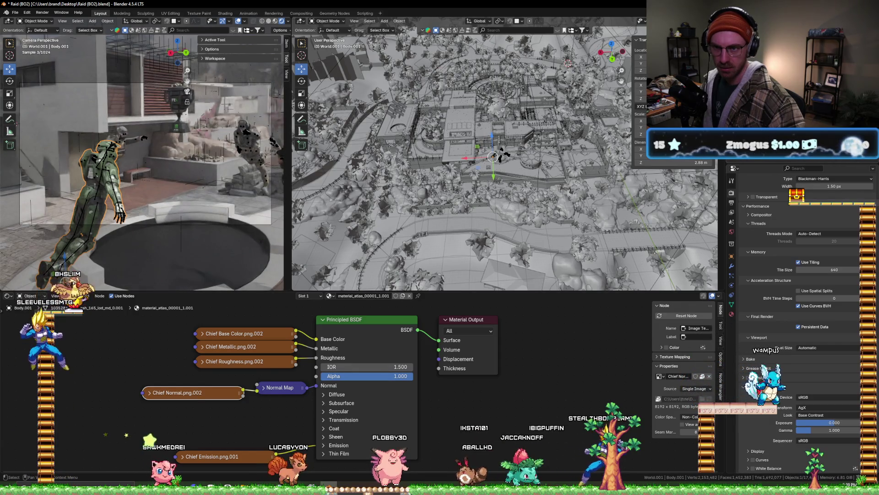
# - Inspect the Volume_Cube's volume scatter material, then select Cube.005 and zoom into its shader nodes
pyautogui.click(503, 179)
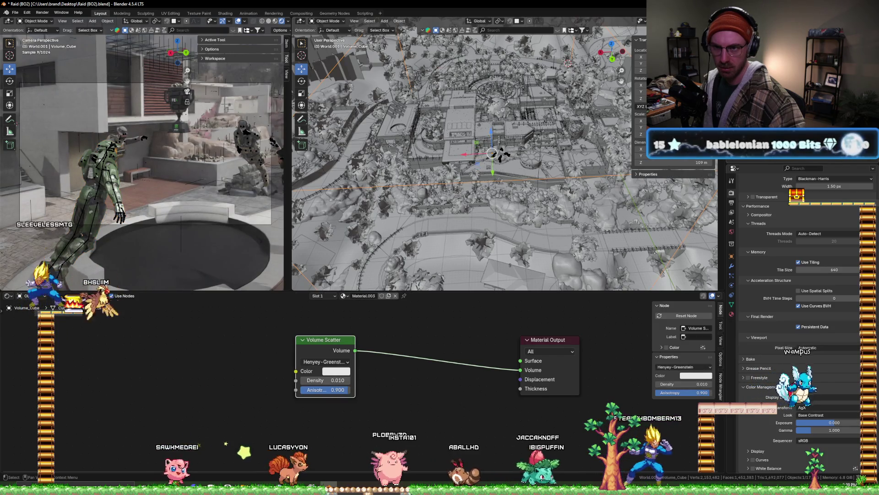
pyautogui.click(501, 155)
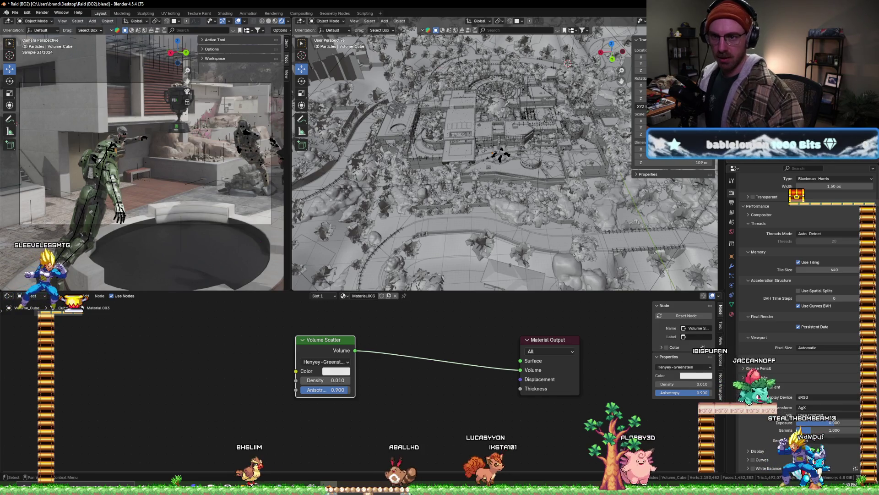
pyautogui.click(93, 117)
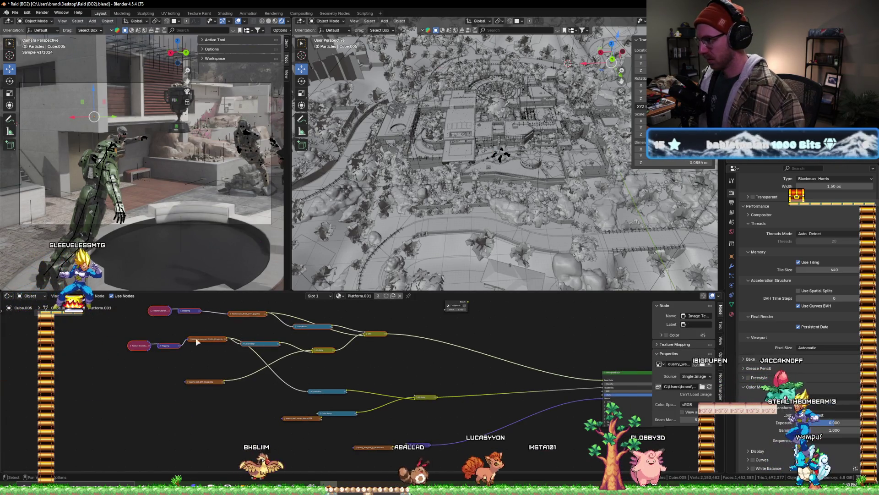
pyautogui.scroll(2, 172, 328)
pyautogui.scroll(1, 319, 375)
pyautogui.scroll(1, 258, 331)
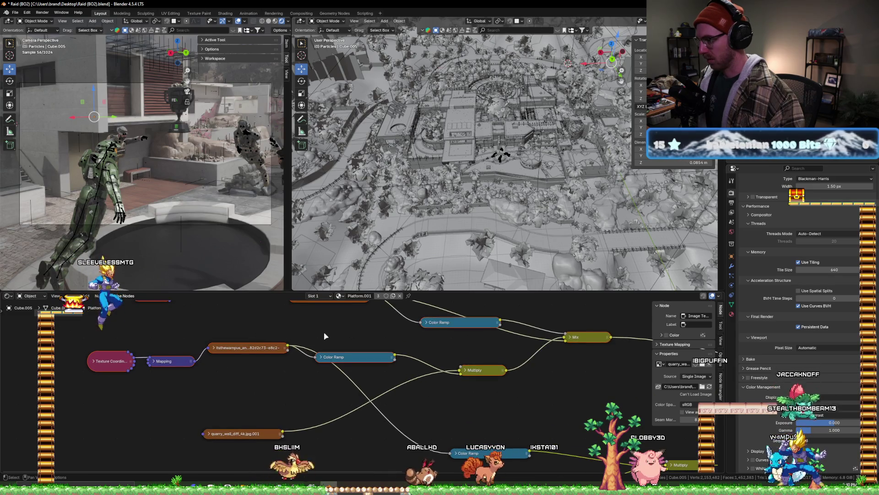
# - Expand and collapse the Texturelabs_Brick node, pan to the color ramps, then select the plaster wall decal
pyautogui.moveTo(323, 336); pyautogui.dragTo(304, 375, button='middle')
pyautogui.click(275, 336)
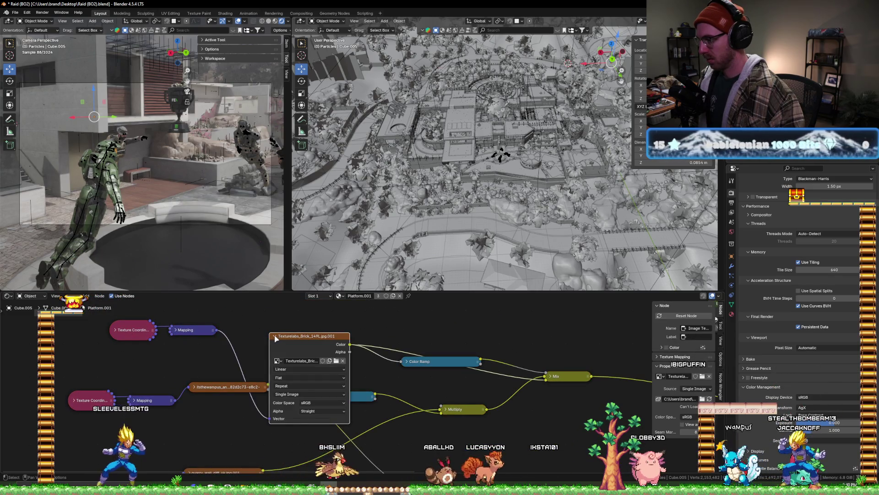
pyautogui.click(276, 337)
pyautogui.moveTo(320, 384); pyautogui.dragTo(181, 359, button='middle')
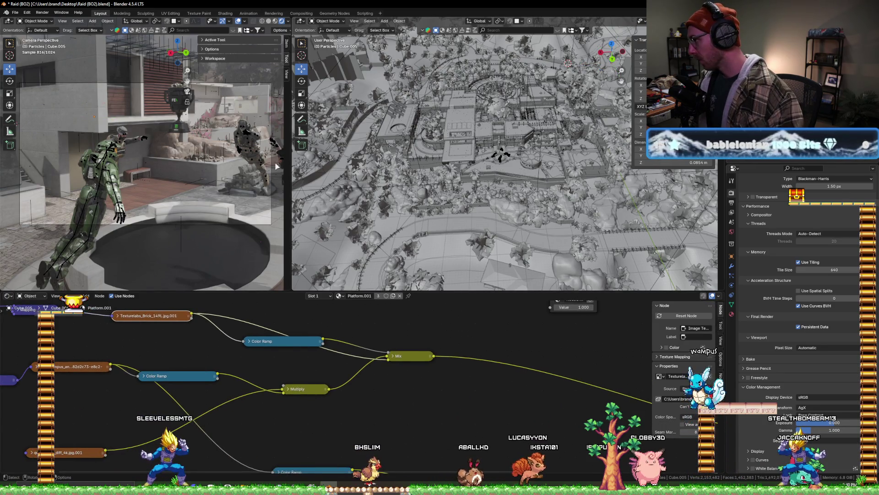
pyautogui.click(132, 86)
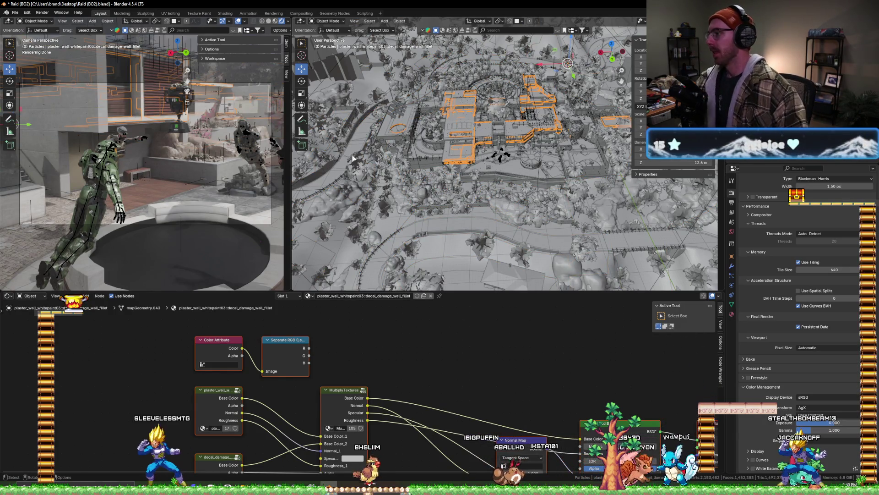
# - Make the scene Camera the active view again, save Raid (BO2).blend, and switch to Solid shading
pyautogui.press('KP_0')
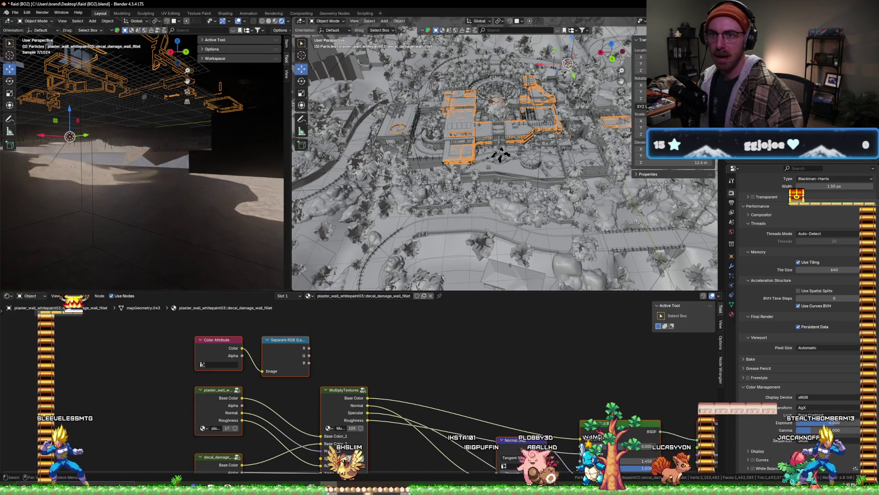
pyautogui.click(486, 158)
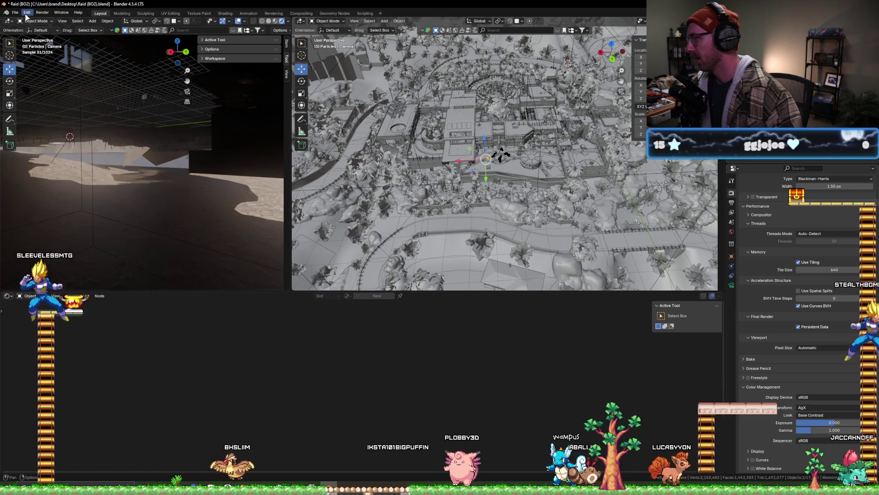
pyautogui.click(62, 20)
pyautogui.moveTo(100, 104)
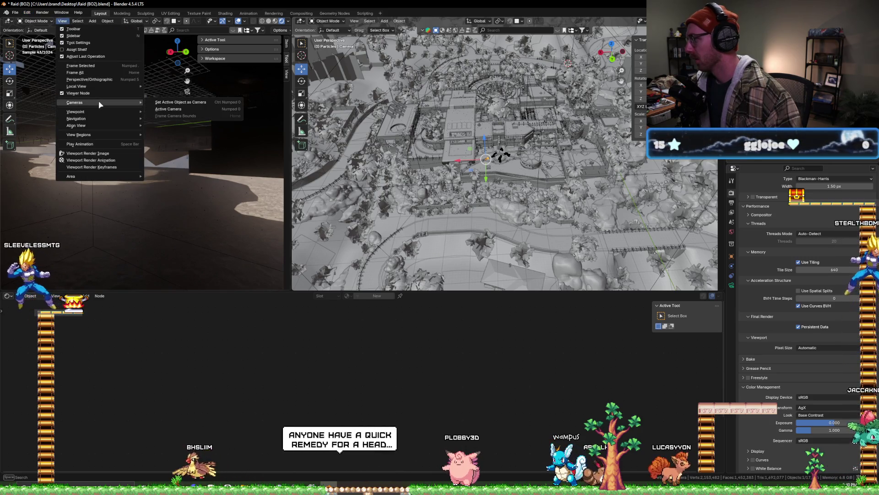
pyautogui.click(155, 102)
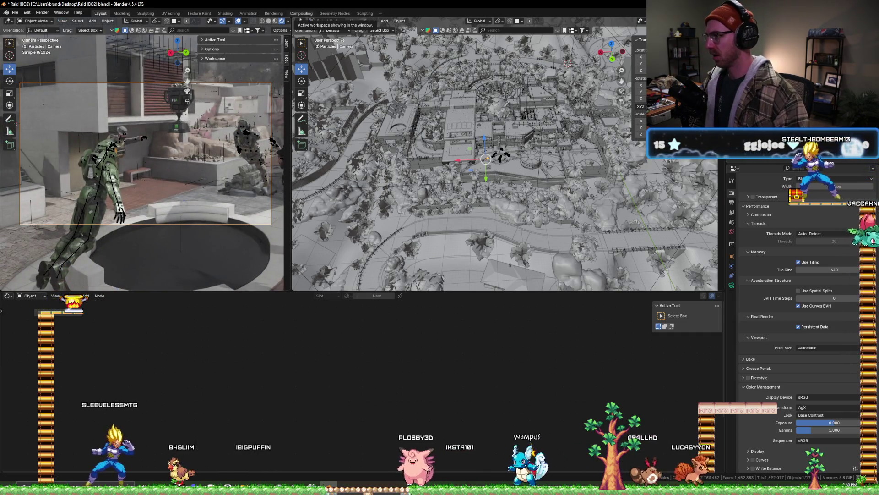
pyautogui.hotkey('ctrl', 's')
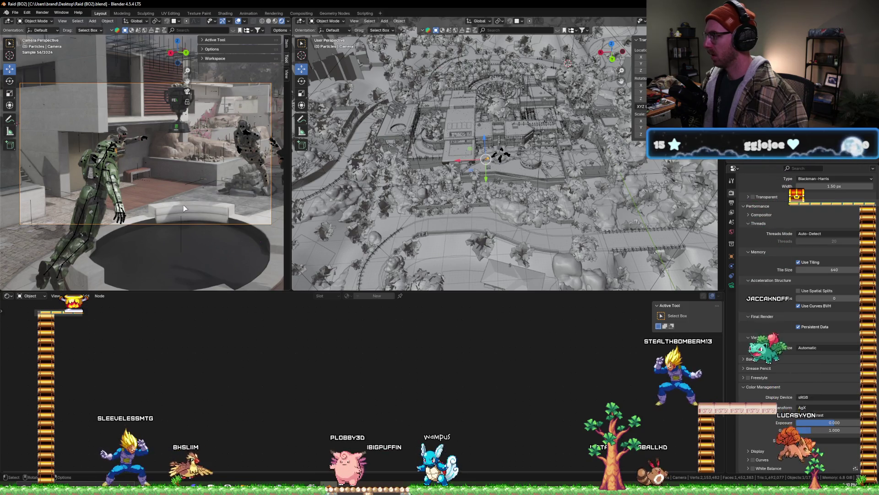
pyautogui.click(268, 21)
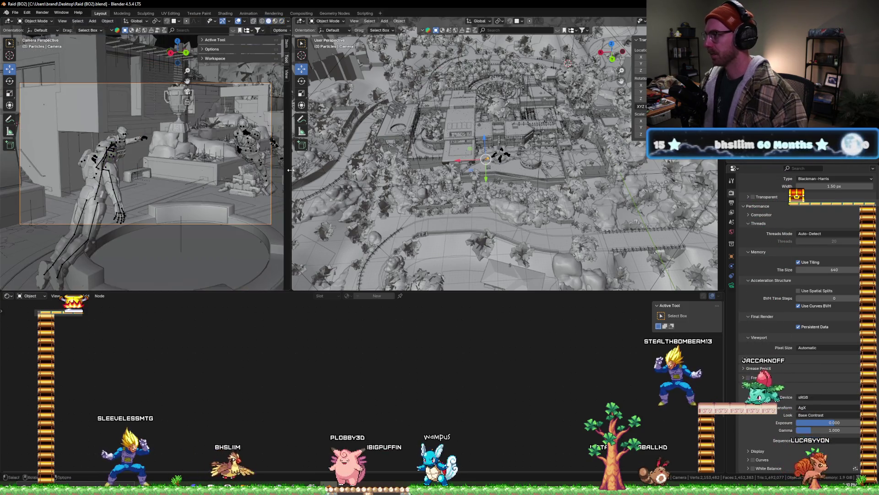
# - Orbit low over the plaza, change the shader area to a Dope Sheet, set frame 2, and select Armature.001
pyautogui.scroll(3, 504, 151)
pyautogui.scroll(3, 471, 155)
pyautogui.scroll(3, 440, 163)
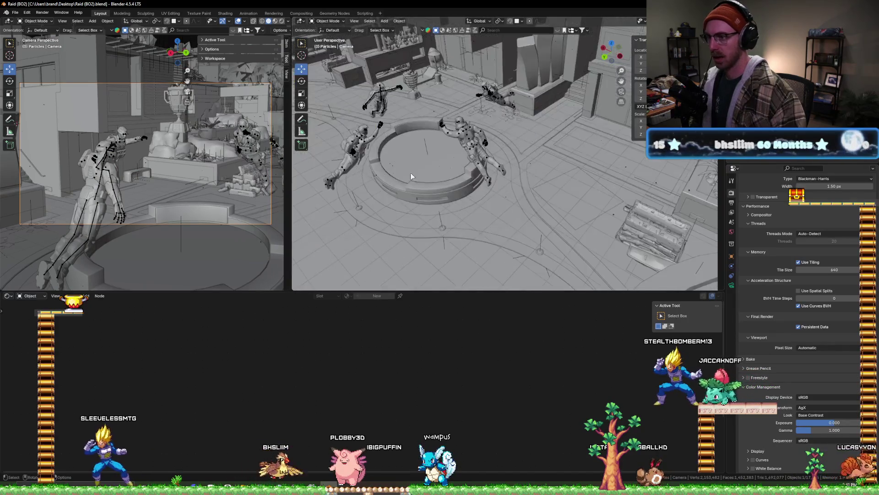
pyautogui.scroll(2, 407, 167)
pyautogui.moveTo(407, 167)
pyautogui.mouseDown(button='middle')
pyautogui.moveTo(430, 194)
pyautogui.moveTo(321, 206)
pyautogui.mouseUp(button='middle')
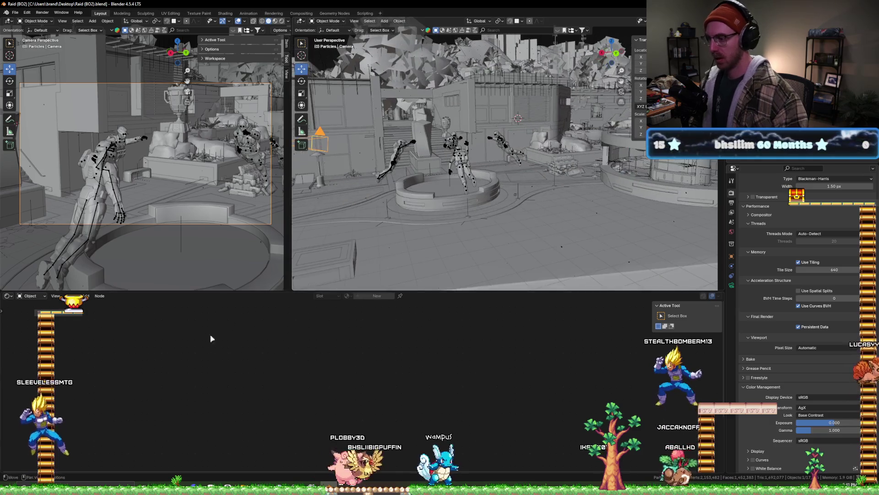
pyautogui.click(8, 295)
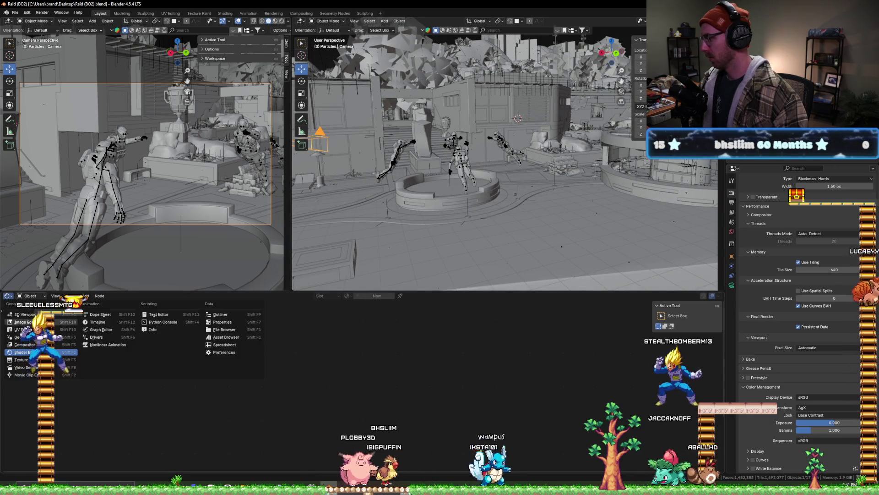
pyautogui.click(100, 314)
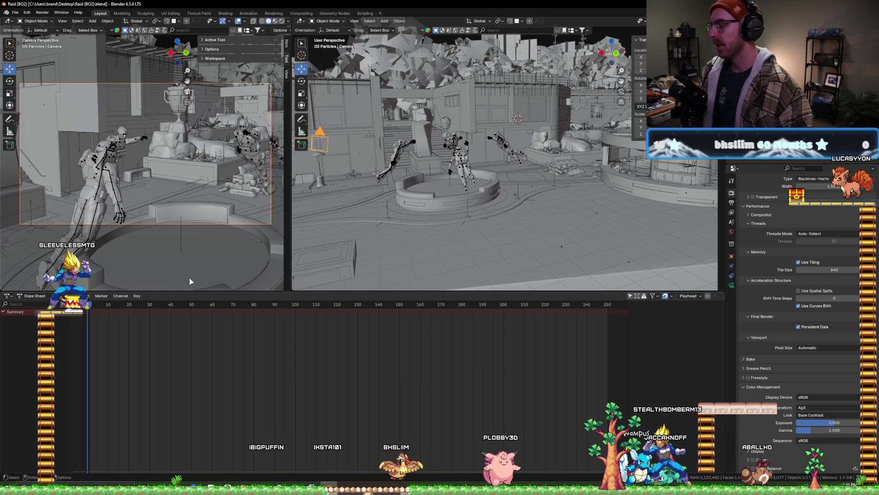
pyautogui.click(92, 310)
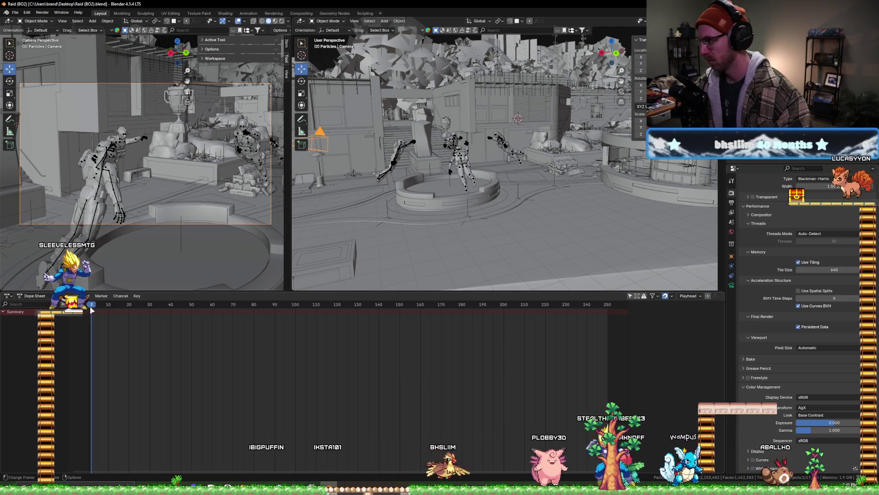
pyautogui.click(397, 150)
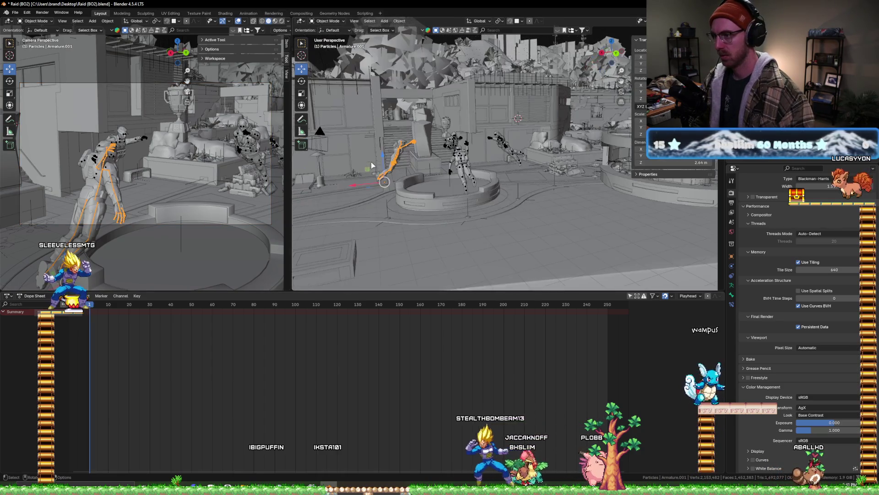
# - Try a Y rotation on Armature.001, cancel it, then raise Full_Woods_skel along Z
pyautogui.moveTo(377, 159)
pyautogui.mouseDown()
pyautogui.moveTo(384, 154)
pyautogui.moveTo(372, 135)
pyautogui.moveTo(340, 162)
pyautogui.mouseUp()
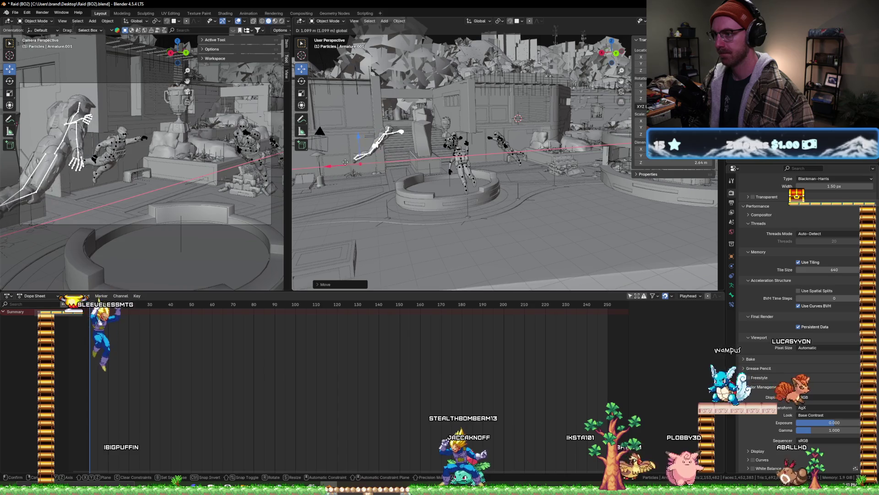
pyautogui.rightClick(388, 158)
pyautogui.moveTo(389, 158)
pyautogui.mouseDown(button='middle')
pyautogui.moveTo(453, 176)
pyautogui.moveTo(464, 168)
pyautogui.moveTo(412, 137)
pyautogui.mouseUp(button='middle')
pyautogui.click(408, 134)
pyautogui.press('g')
pyautogui.press('z')
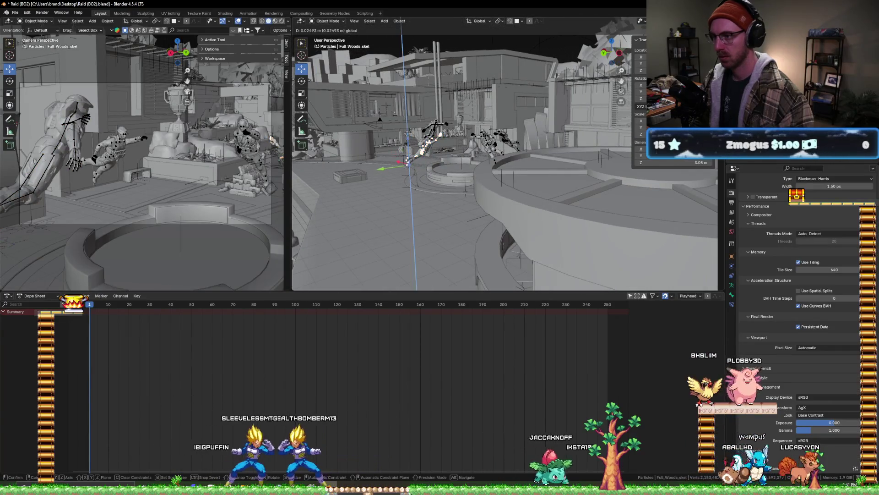
pyautogui.click(407, 131)
# - Reposition the FULL_Ghost_skel armature and rotate it around the Y axis
pyautogui.moveTo(407, 130)
pyautogui.mouseDown(button='middle')
pyautogui.moveTo(502, 166)
pyautogui.moveTo(505, 153)
pyautogui.mouseUp(button='middle')
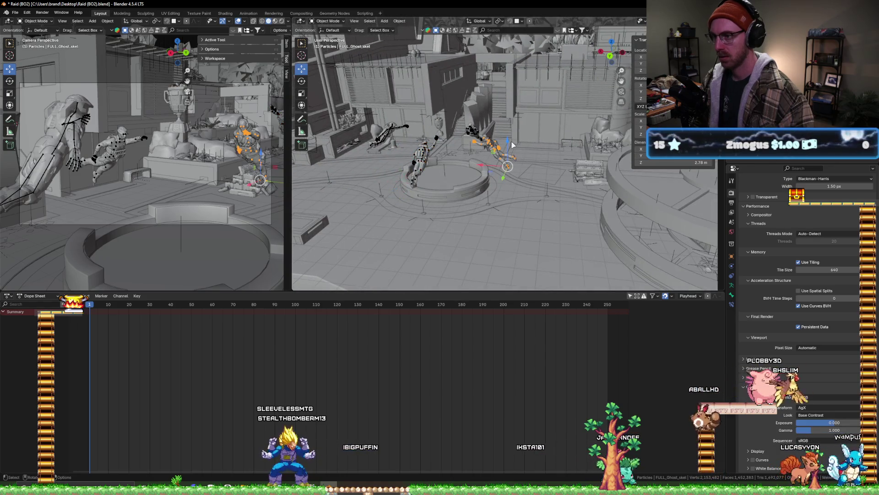
pyautogui.click(491, 159)
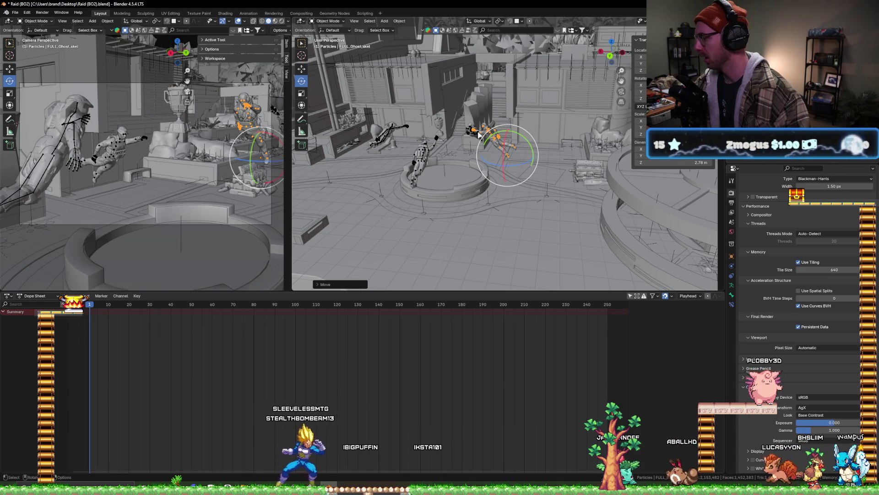
pyautogui.moveTo(517, 136); pyautogui.dragTo(513, 134)
pyautogui.moveTo(513, 134)
pyautogui.mouseDown(button='middle')
pyautogui.moveTo(544, 128)
pyautogui.moveTo(502, 127)
pyautogui.mouseUp(button='middle')
# - Slide FULL_Cpt_Price_skel along X, raise it along Z, and move the playhead to frame 250
pyautogui.click(552, 120)
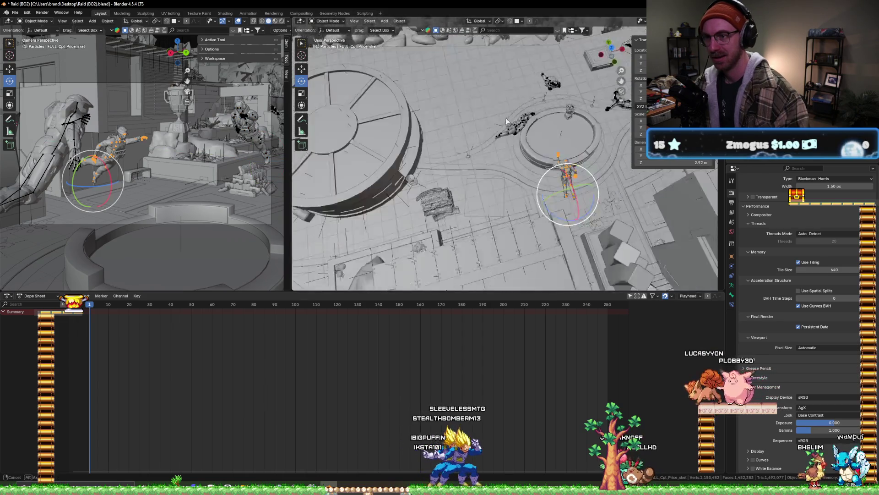
pyautogui.click(302, 69)
pyautogui.moveTo(586, 207); pyautogui.dragTo(603, 207)
pyautogui.moveTo(603, 207); pyautogui.dragTo(586, 167, button='middle')
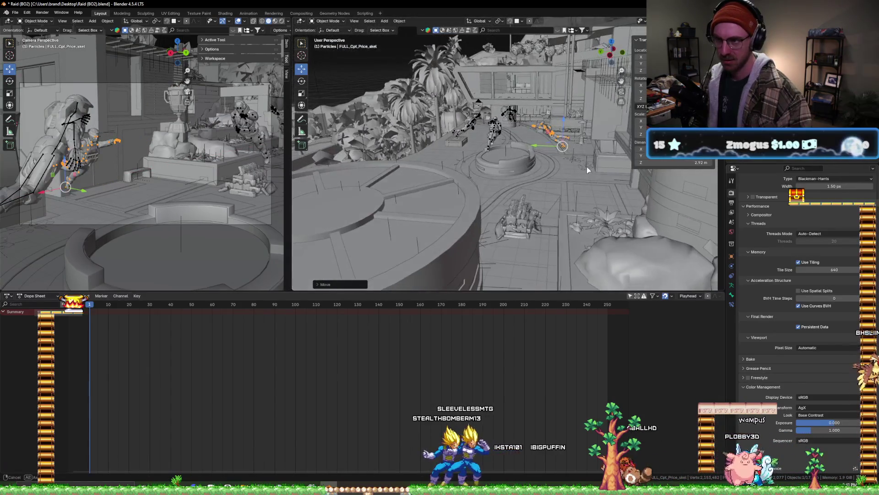
pyautogui.moveTo(563, 117)
pyautogui.mouseDown()
pyautogui.moveTo(566, 102)
pyautogui.moveTo(557, 116)
pyautogui.mouseUp()
pyautogui.moveTo(557, 115)
pyautogui.mouseDown(button='middle')
pyautogui.moveTo(427, 183)
pyautogui.moveTo(518, 186)
pyautogui.mouseUp(button='middle')
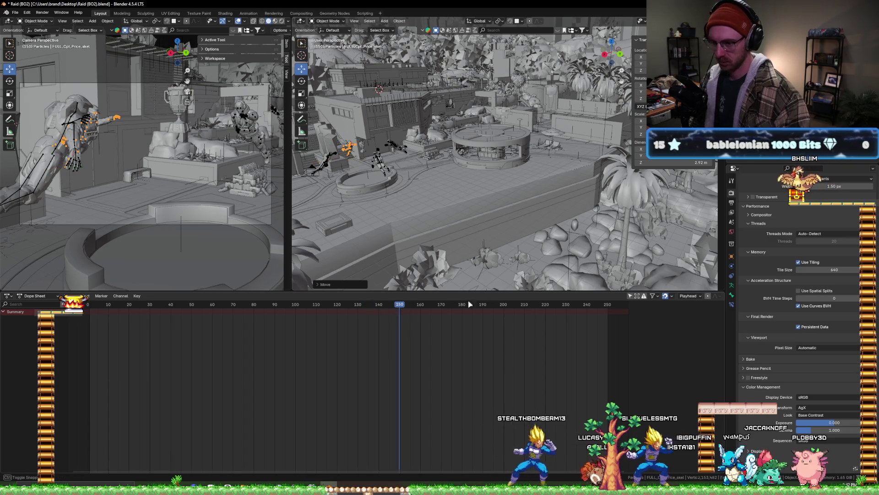
pyautogui.moveTo(609, 317); pyautogui.dragTo(608, 308)
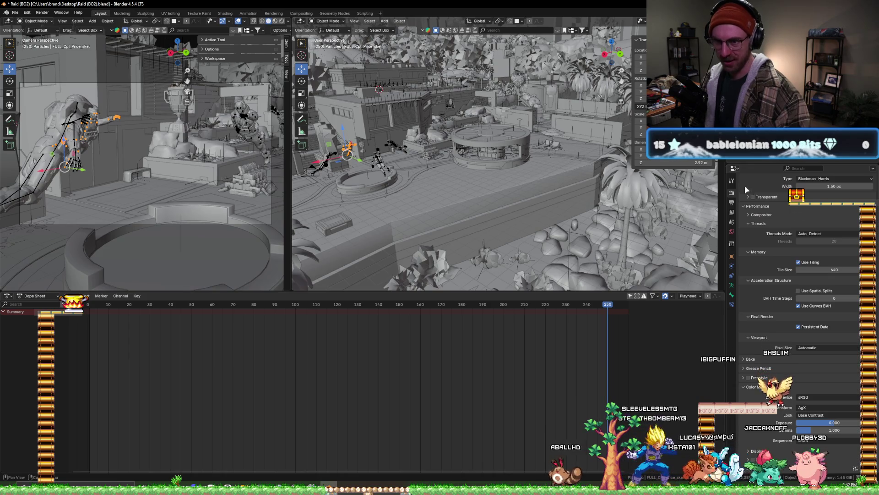
# - Bring up the output settings, save the Raid scene, and orbit down to the figures on the round stage
pyautogui.click(731, 203)
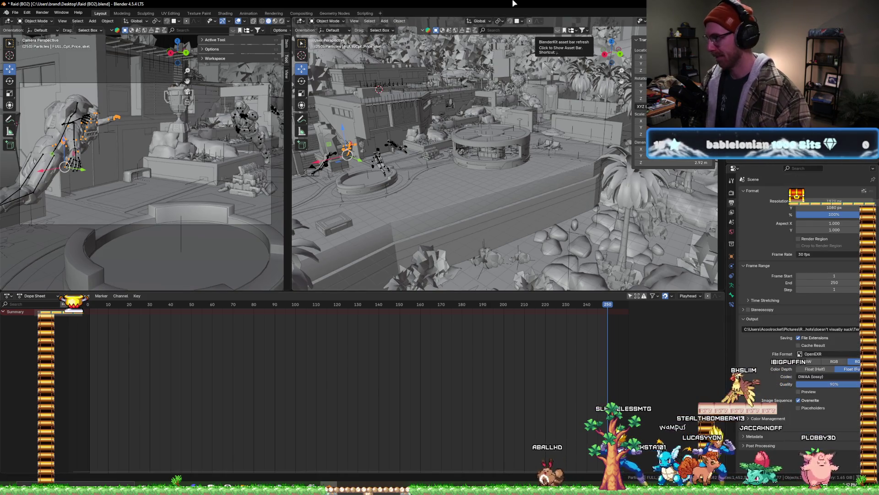
pyautogui.hotkey('ctrl', 's')
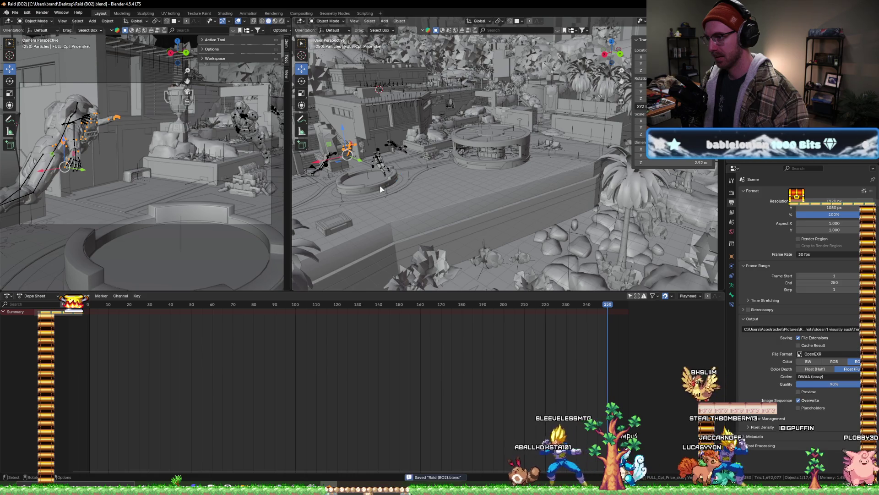
pyautogui.moveTo(366, 186); pyautogui.dragTo(446, 147, button='middle')
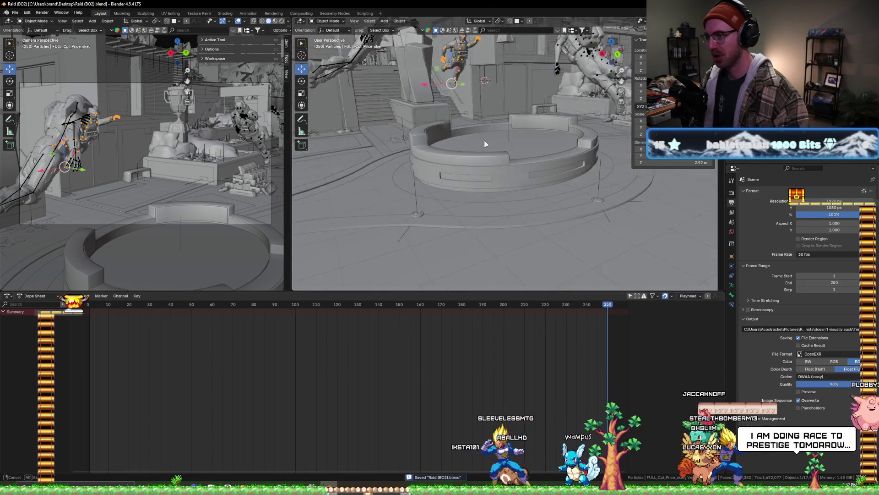
pyautogui.moveTo(446, 147)
pyautogui.mouseDown(button='middle')
pyautogui.moveTo(426, 114)
pyautogui.moveTo(512, 92)
pyautogui.moveTo(405, 97)
pyautogui.moveTo(499, 134)
pyautogui.moveTo(452, 73)
pyautogui.moveTo(464, 85)
pyautogui.mouseUp(button='middle')
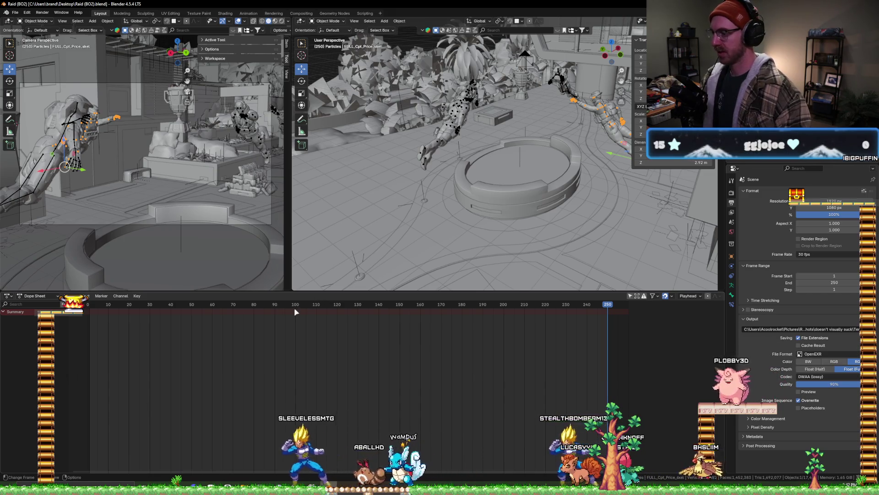
# - Scrub the animation to its last frame, rewind to frame 1, and make Cube.008 active
pyautogui.moveTo(302, 308); pyautogui.dragTo(609, 311)
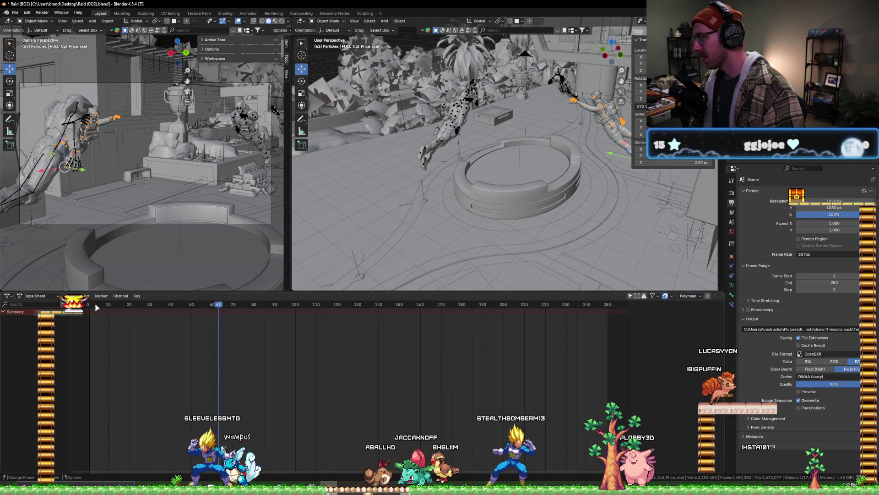
pyautogui.hotkey('shift', 'Left')
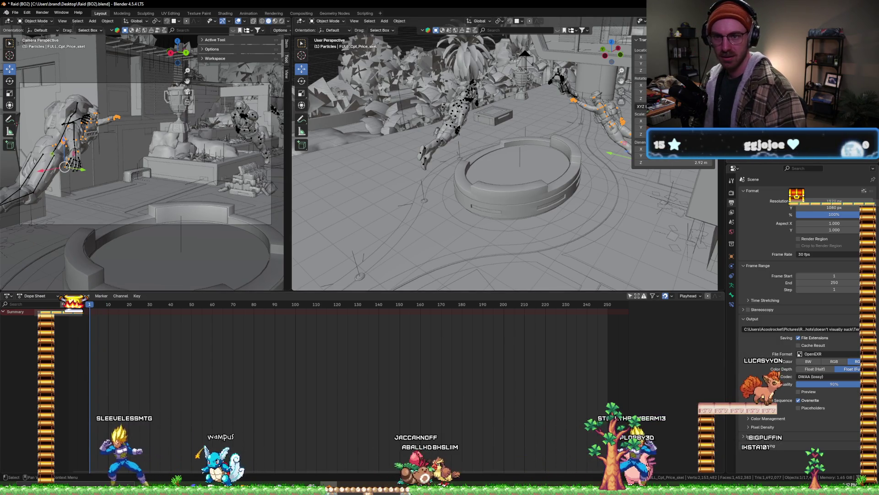
pyautogui.hotkey('ctrl', 'z')
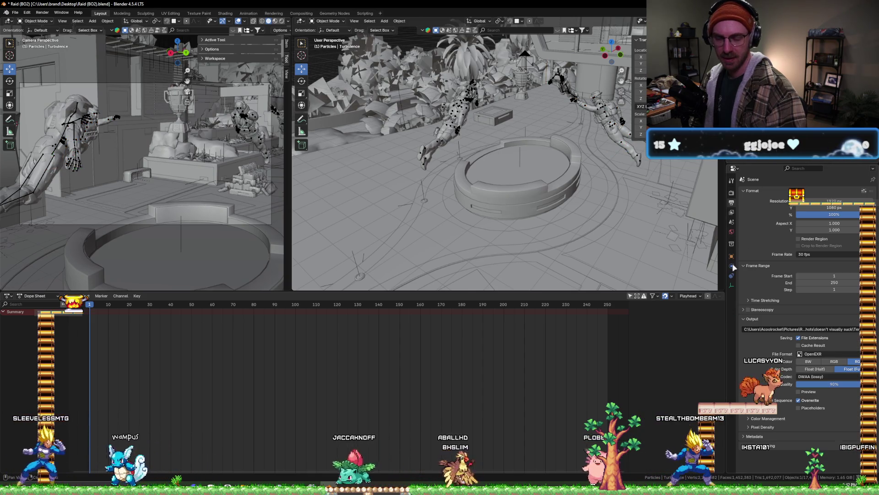
# - Select the Turbulence force object and browse its property tabs, ending on its Object transform
pyautogui.hotkey('ctrl', 'z')
pyautogui.click(731, 284)
pyautogui.click(732, 256)
pyautogui.click(732, 244)
pyautogui.click(733, 231)
pyautogui.click(732, 221)
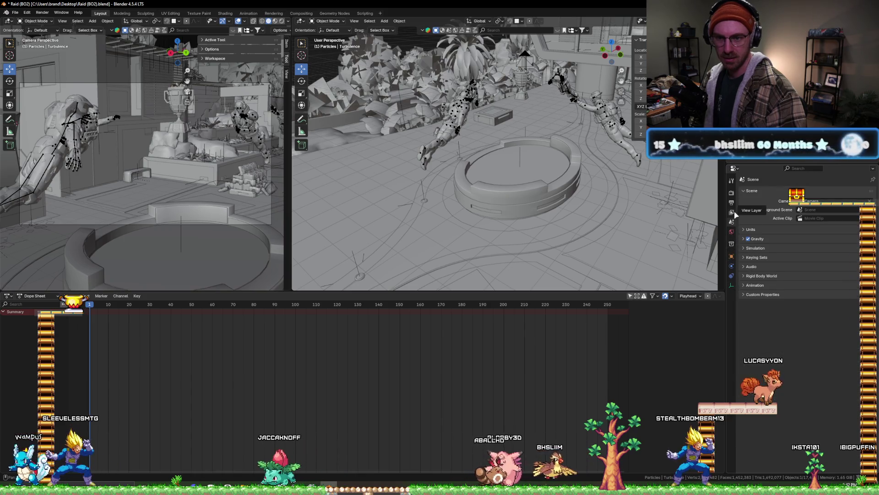
pyautogui.keyDown('ctrl'); pyautogui.scroll(1, 735, 224); pyautogui.keyUp('ctrl')
pyautogui.click(732, 257)
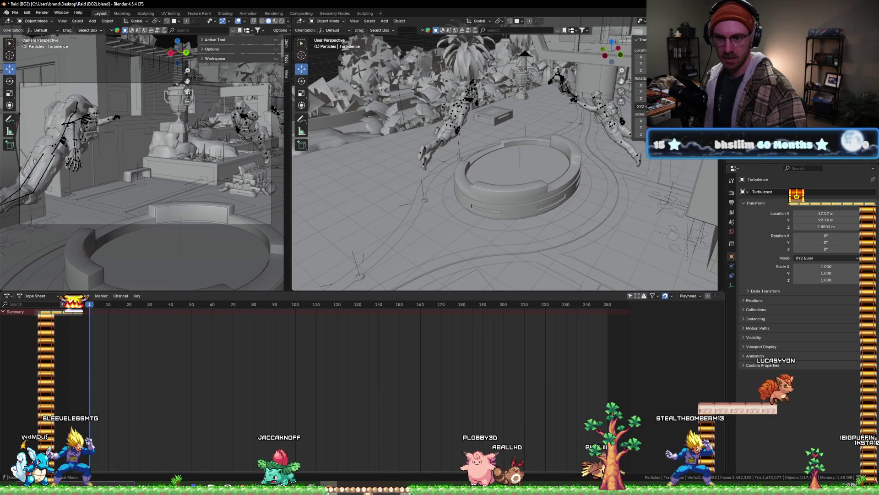
# - Select Cube.008 and browse its Modifiers, Physics and Object tabs, ending on its Particles render settings
pyautogui.click(778, 92)
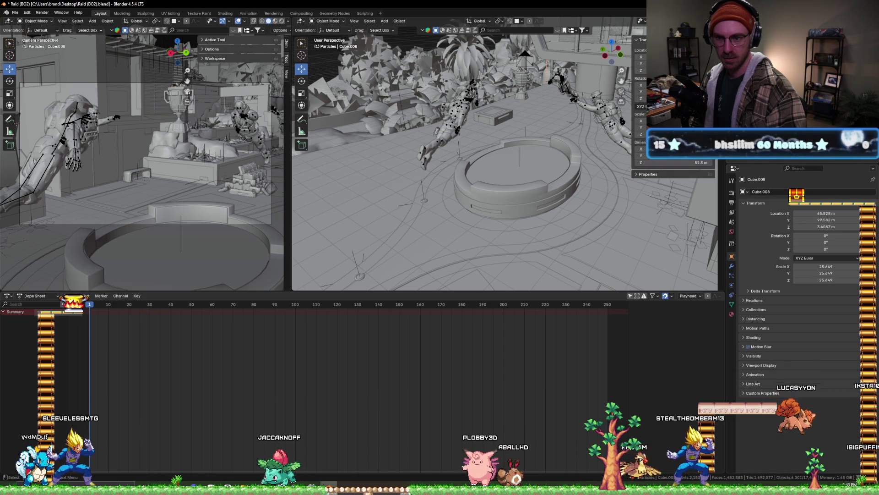
pyautogui.click(731, 266)
pyautogui.click(731, 276)
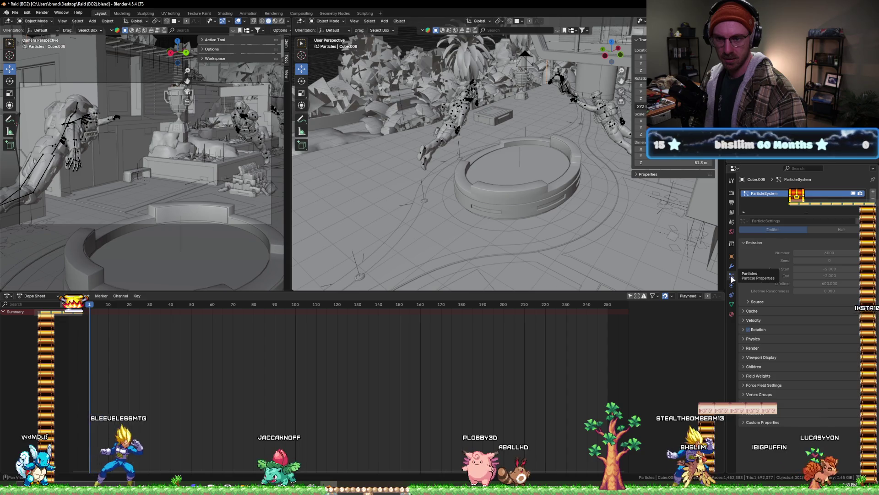
pyautogui.click(732, 285)
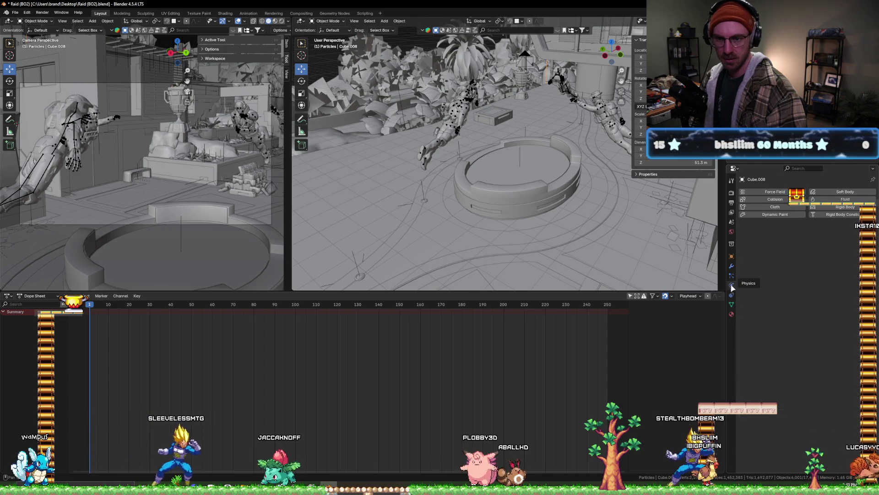
pyautogui.click(732, 277)
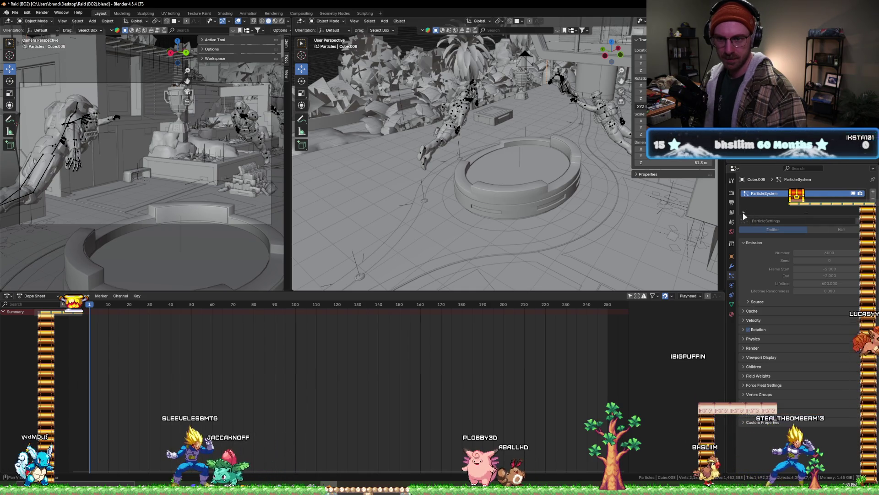
pyautogui.click(732, 265)
pyautogui.click(732, 256)
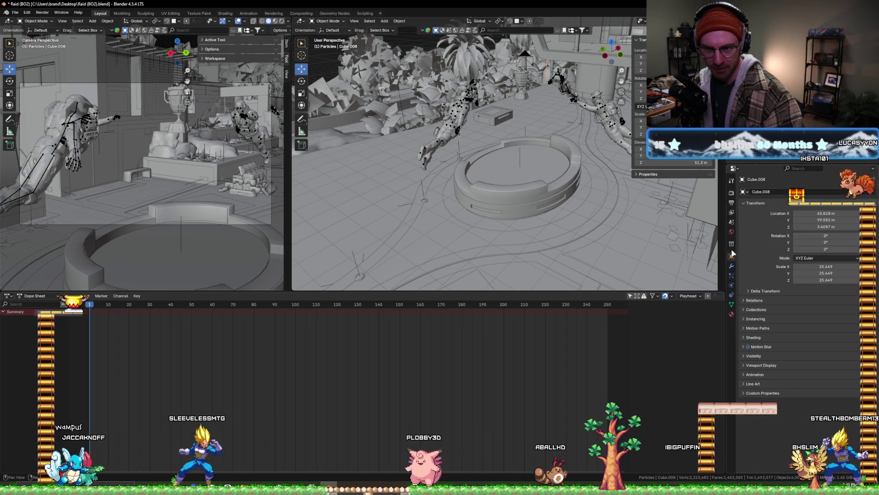
pyautogui.click(731, 275)
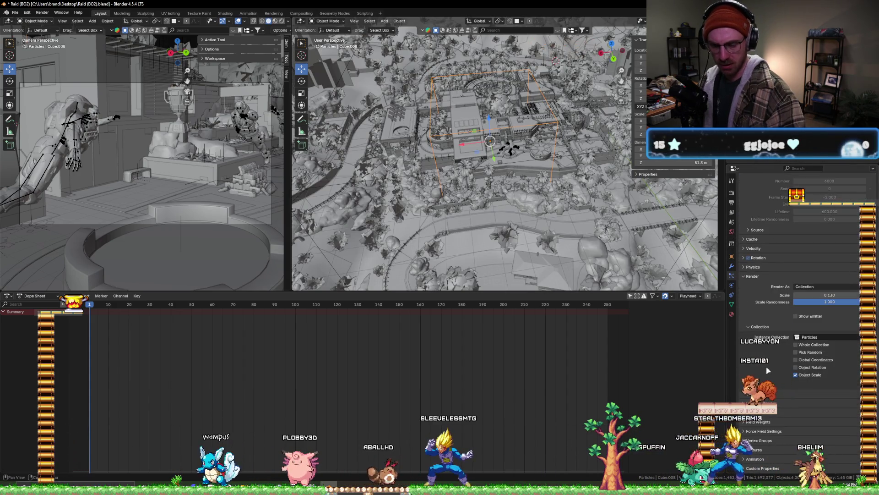
# - Expand the Source and Children panels in Cube.008's particle settings
pyautogui.scroll(5, 754, 376)
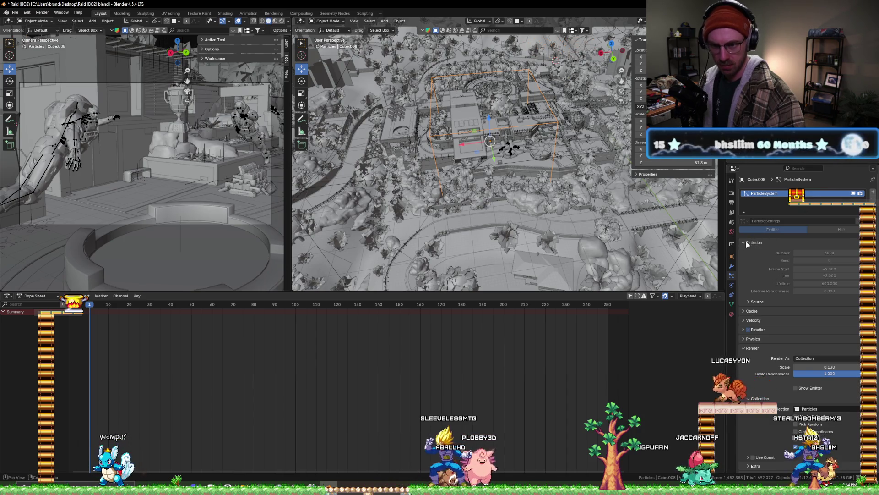
pyautogui.click(750, 301)
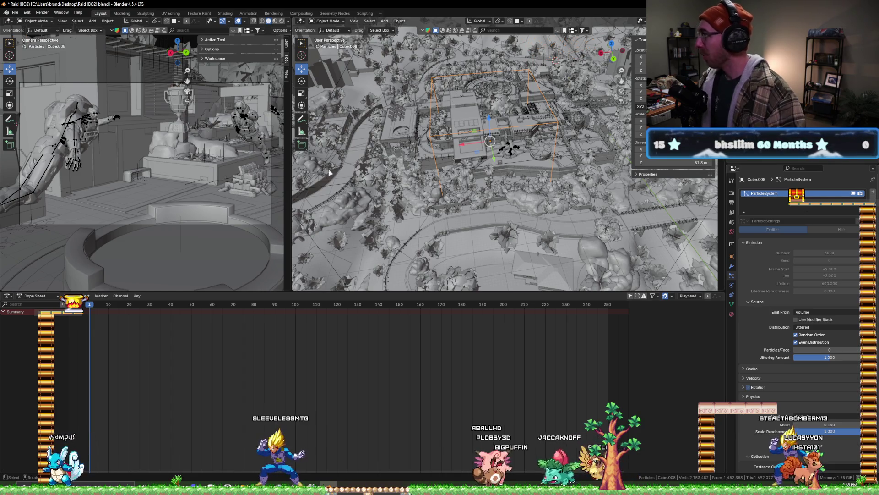
pyautogui.scroll(-4, 763, 322)
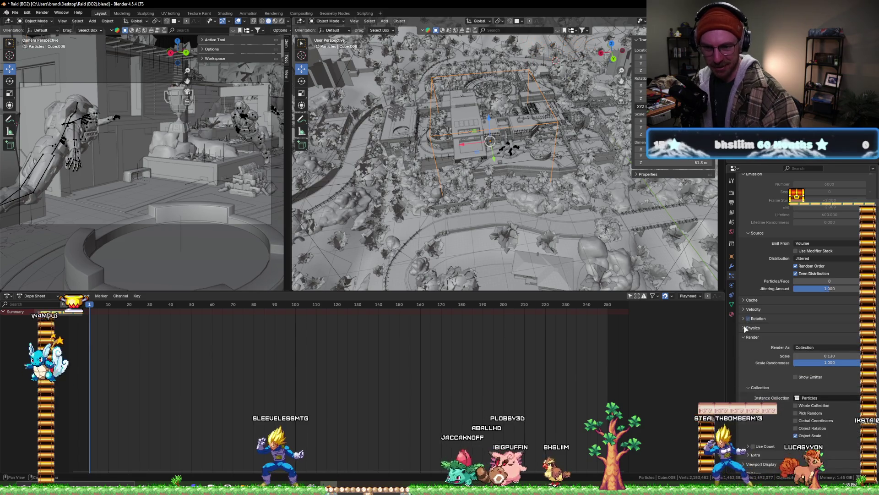
pyautogui.scroll(-3, 751, 329)
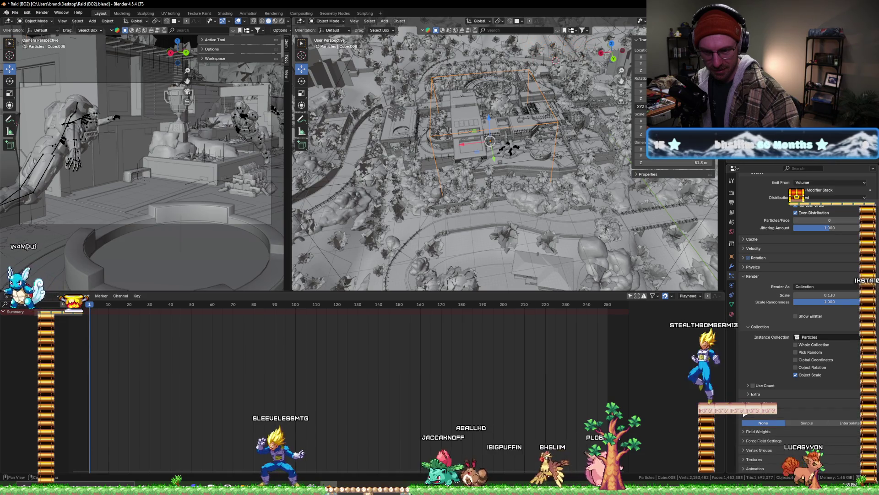
pyautogui.scroll(-1, 748, 400)
pyautogui.click(747, 400)
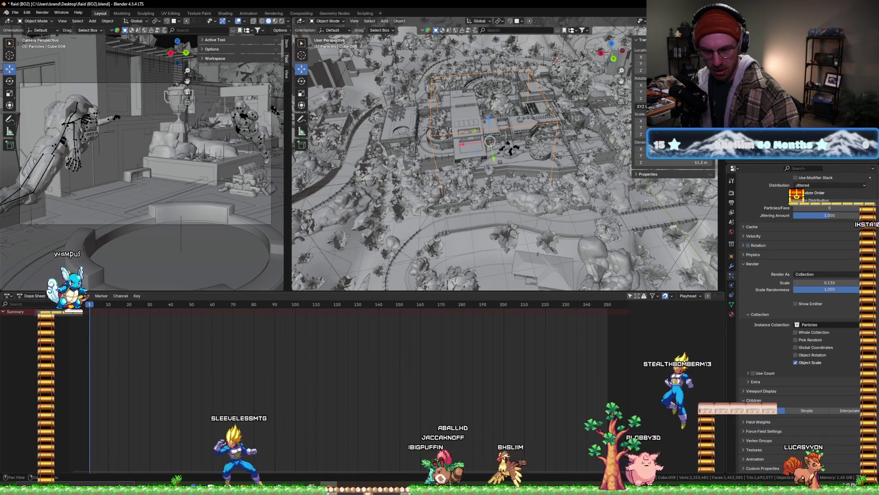
# - Select Turbulence, then make Cube.008 active again to show its transform with scale 25.649
pyautogui.scroll(2, 747, 285)
pyautogui.scroll(1, 747, 285)
pyautogui.scroll(1, 747, 285)
pyautogui.scroll(1, 780, 220)
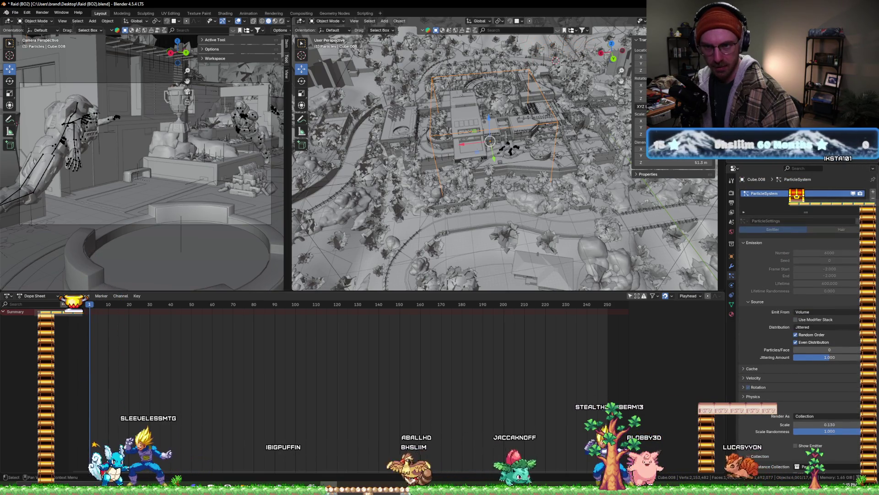
pyautogui.click(677, 69)
pyautogui.hotkey('ctrl', 'z')
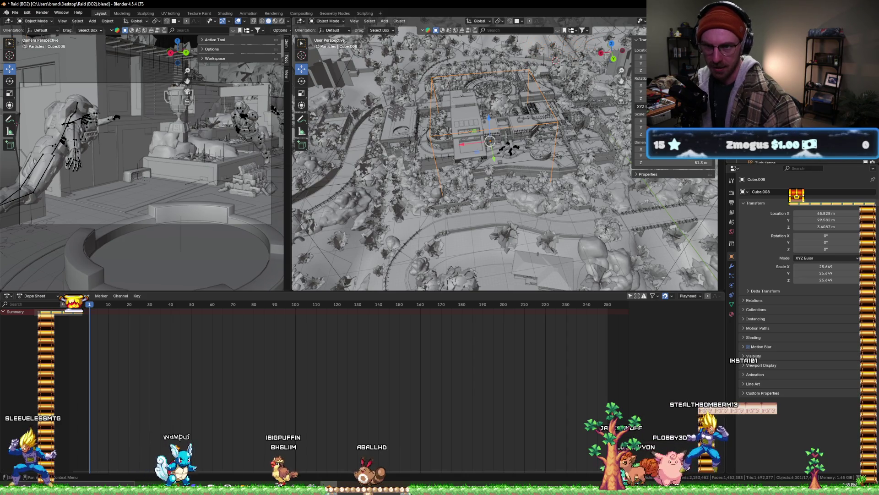
pyautogui.click(732, 275)
pyautogui.scroll(-3, 750, 267)
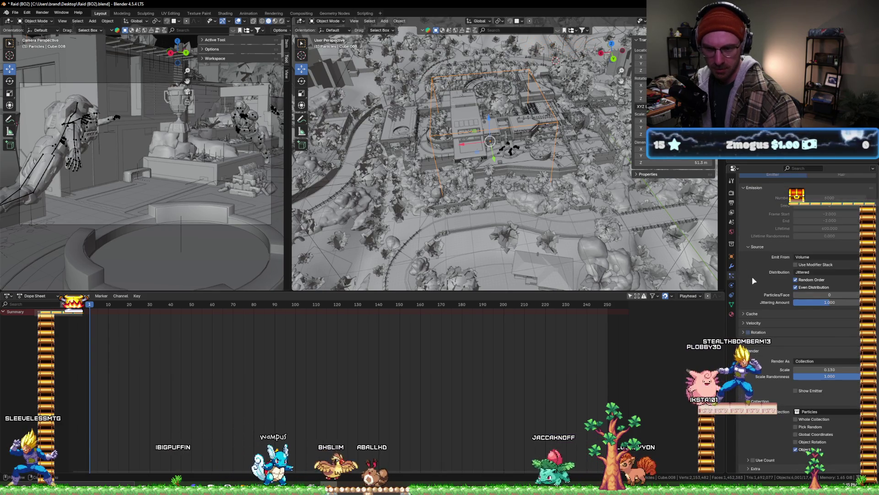
pyautogui.click(744, 315)
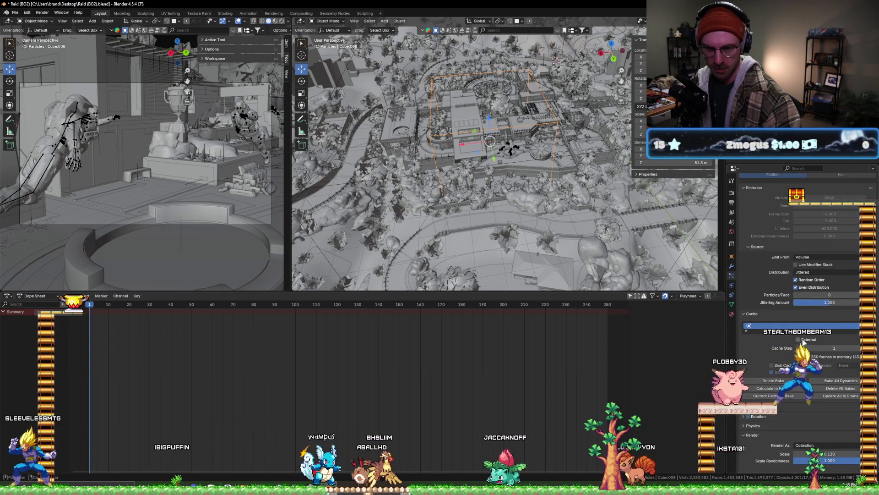
pyautogui.scroll(-2, 778, 326)
pyautogui.moveTo(806, 303); pyautogui.dragTo(806, 317)
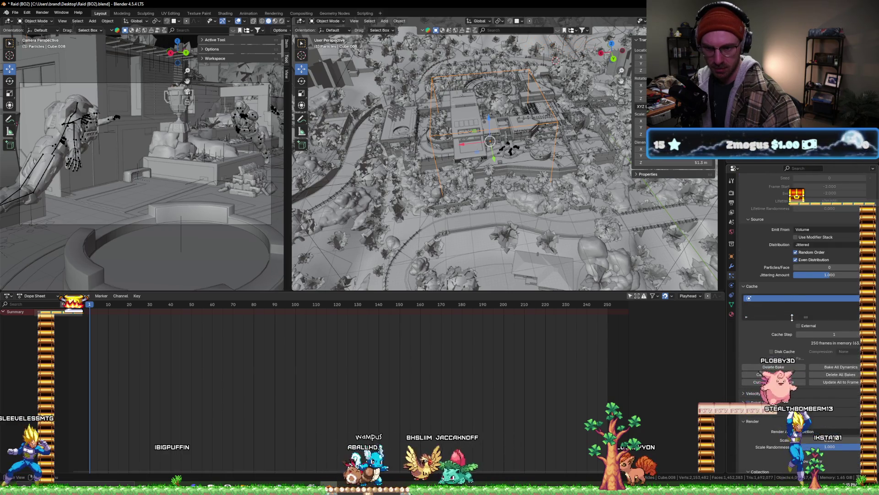
pyautogui.click(786, 368)
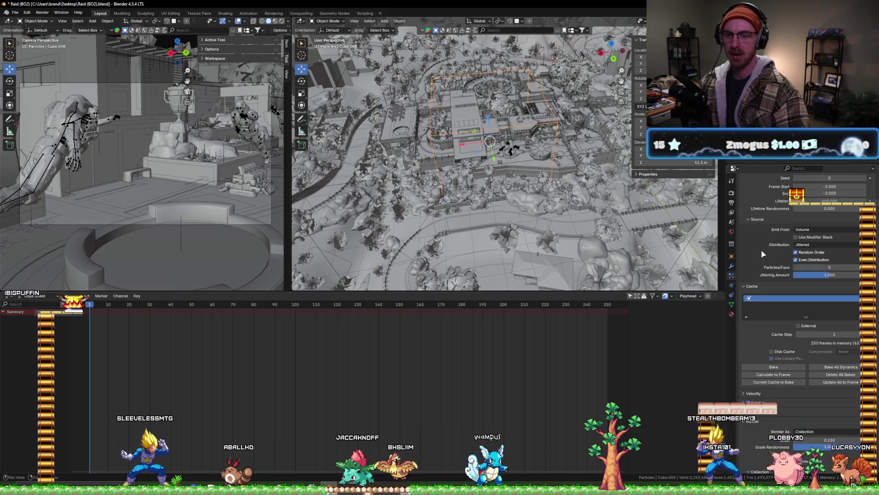
pyautogui.scroll(1, 764, 264)
pyautogui.scroll(1, 763, 264)
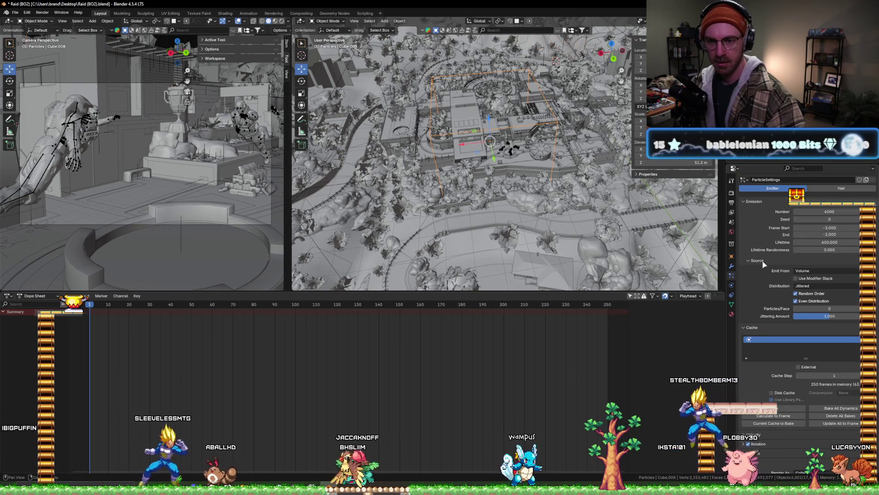
pyautogui.scroll(1, 764, 264)
pyautogui.moveTo(819, 265); pyautogui.dragTo(779, 264)
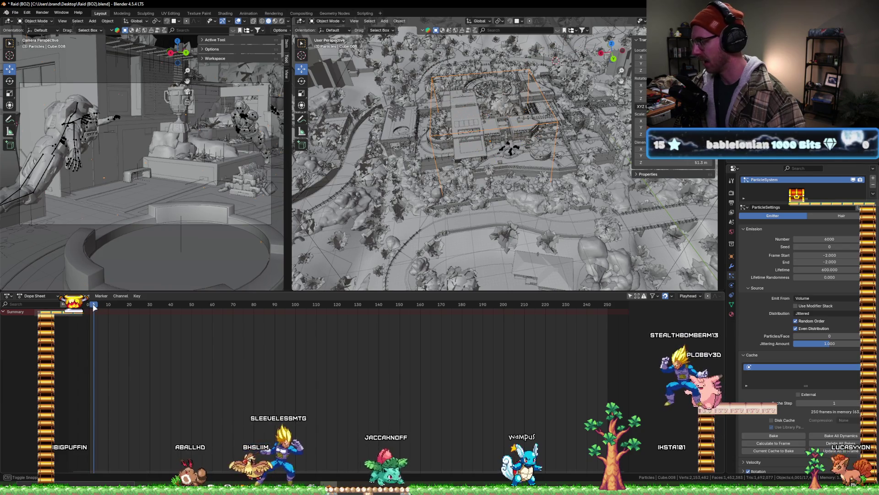
pyautogui.press('Right')
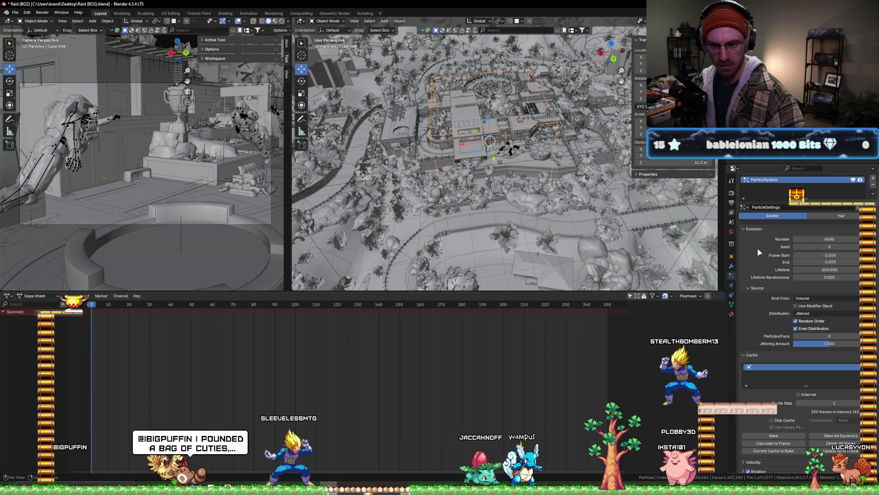
pyautogui.scroll(-3, 757, 248)
pyautogui.scroll(-3, 759, 247)
pyautogui.scroll(-2, 760, 246)
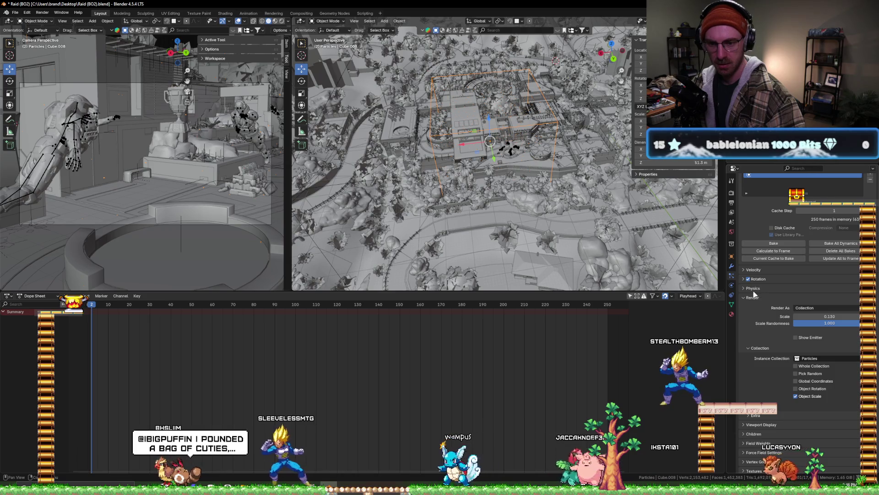
pyautogui.scroll(-1, 755, 294)
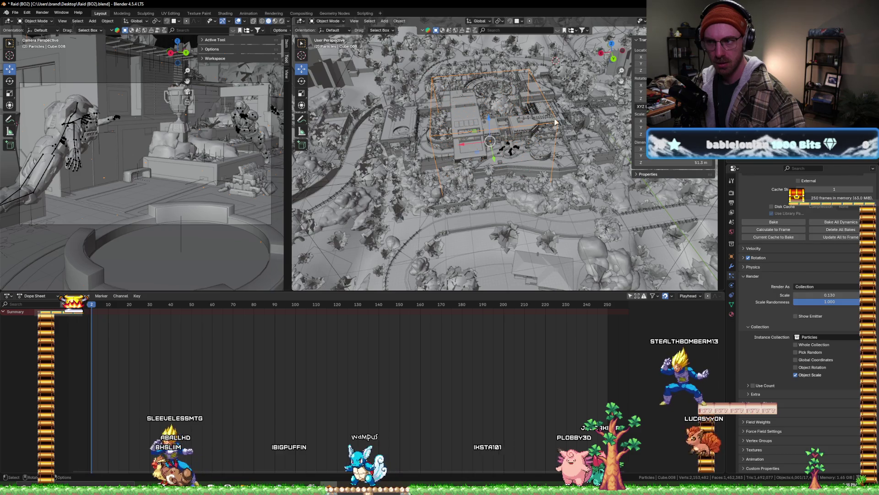
pyautogui.scroll(1, 458, 122)
pyautogui.scroll(1, 485, 132)
pyautogui.scroll(1, 512, 141)
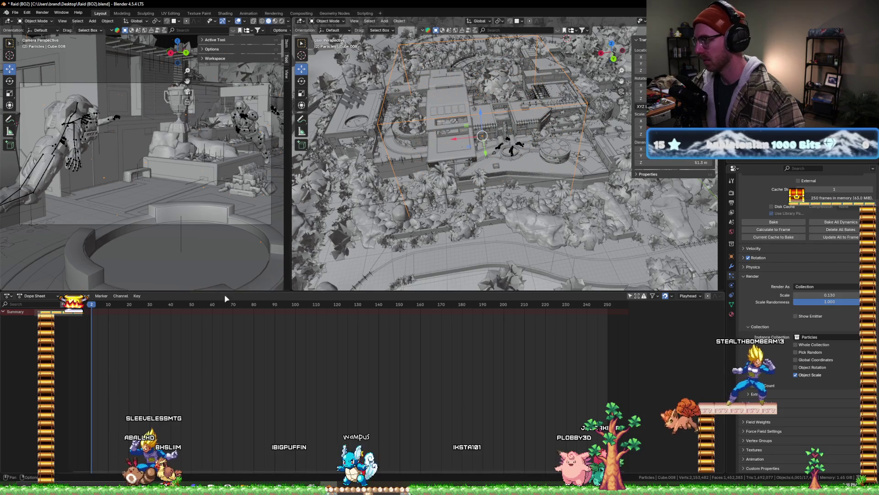
pyautogui.click(89, 310)
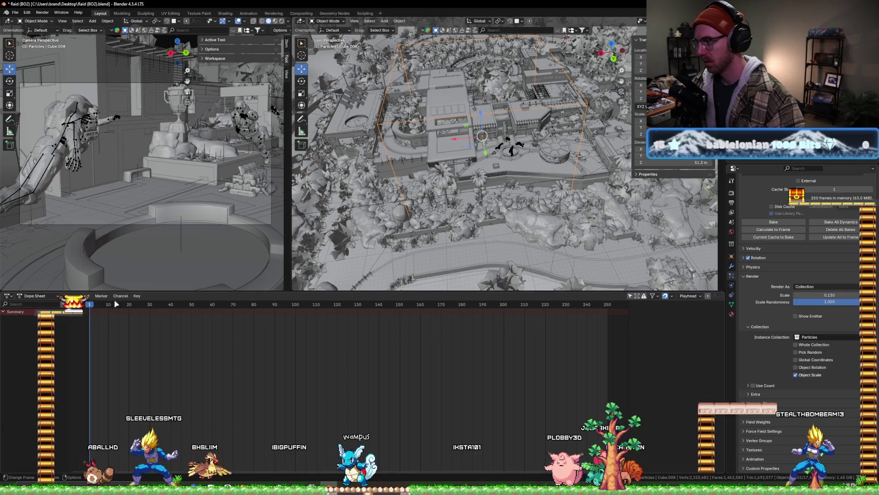
pyautogui.moveTo(91, 310); pyautogui.dragTo(90, 310)
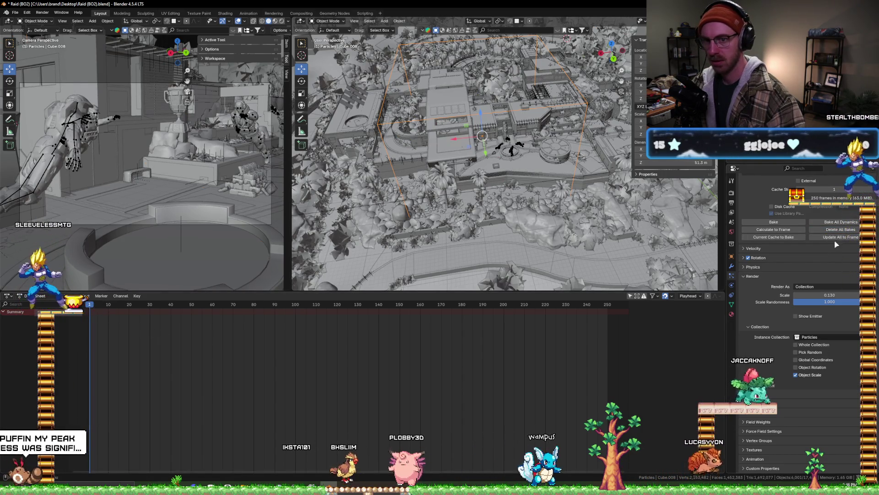
pyautogui.scroll(3, 831, 231)
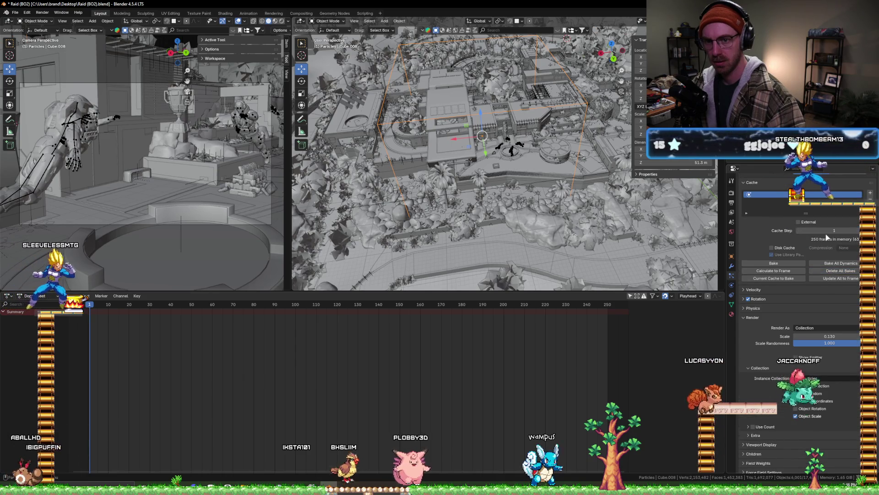
pyautogui.scroll(3, 832, 231)
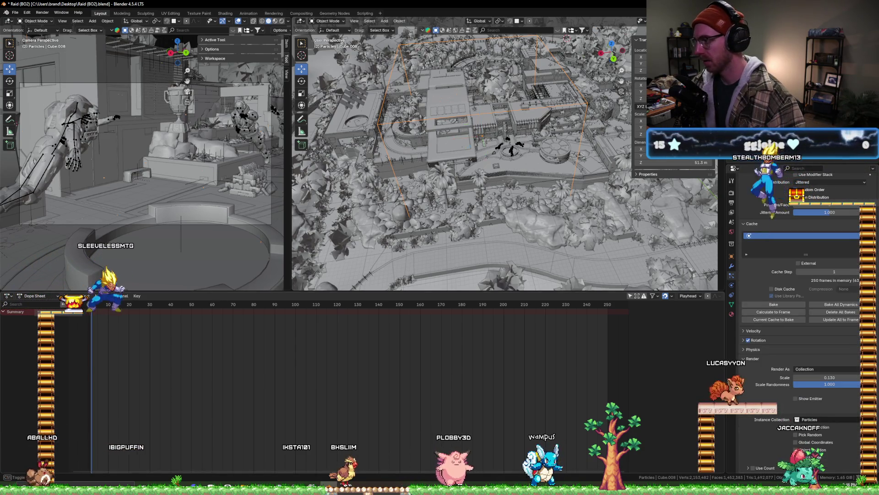
pyautogui.press('Right')
pyautogui.scroll(4, 503, 185)
pyautogui.scroll(3, 504, 183)
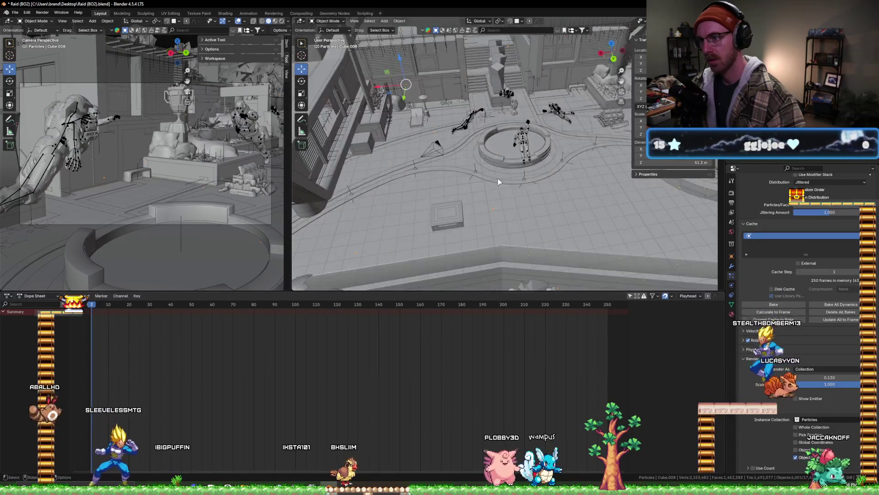
# - Bake the particle simulation into the cache and stop the playback
pyautogui.click(781, 305)
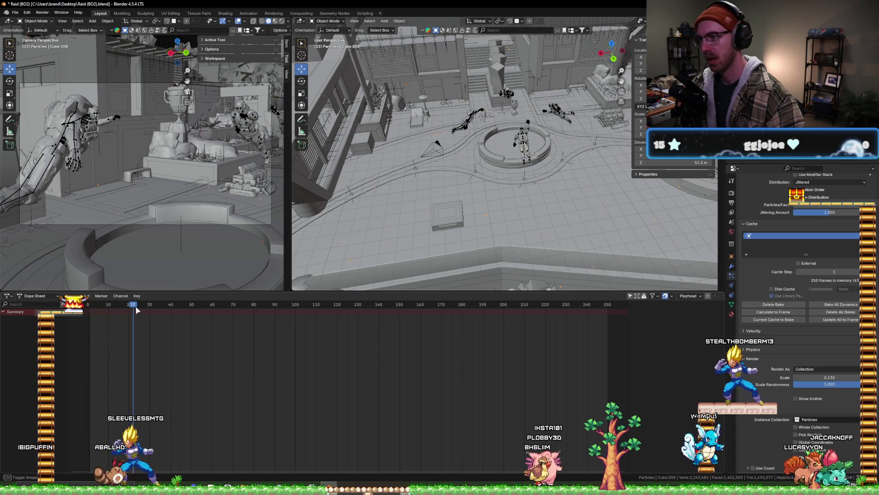
pyautogui.press('Escape')
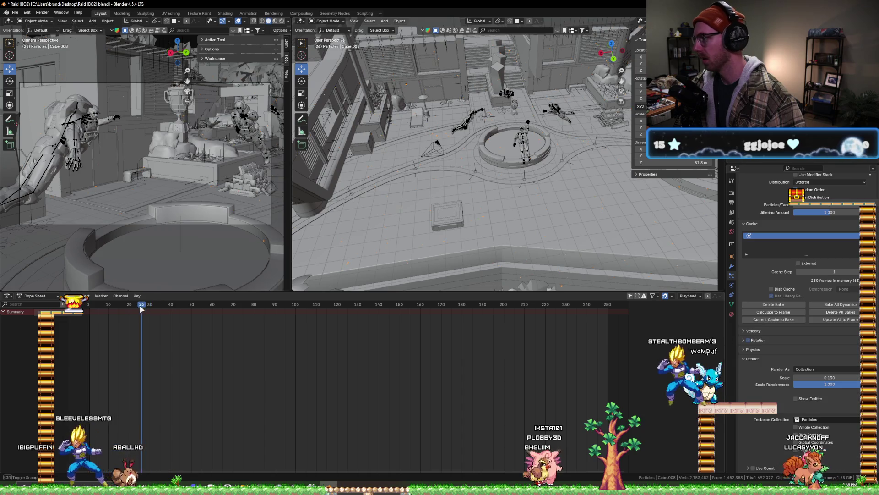
pyautogui.scroll(5, 458, 151)
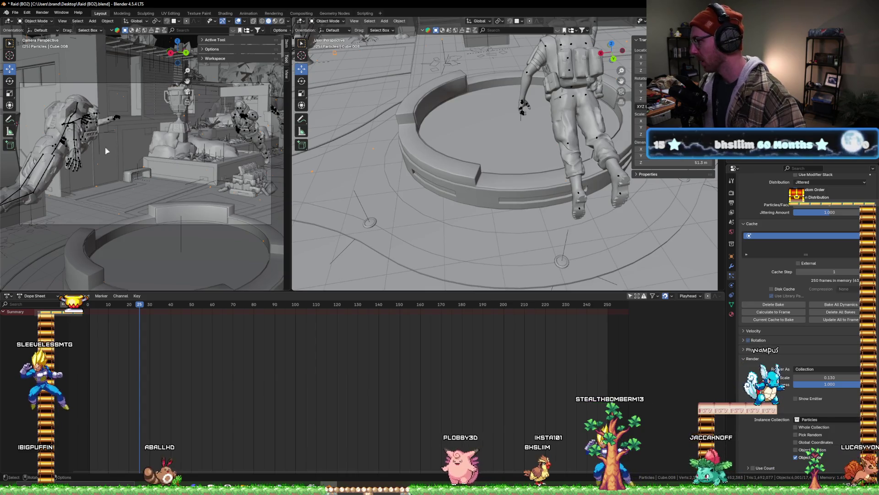
# - Scrub to frame 50 and back to 0, play up to frame 90, then select Turbulence
pyautogui.moveTo(191, 308); pyautogui.dragTo(205, 312)
pyautogui.moveTo(246, 307)
pyautogui.mouseDown()
pyautogui.moveTo(85, 308)
pyautogui.moveTo(121, 307)
pyautogui.mouseUp()
pyautogui.press('space')
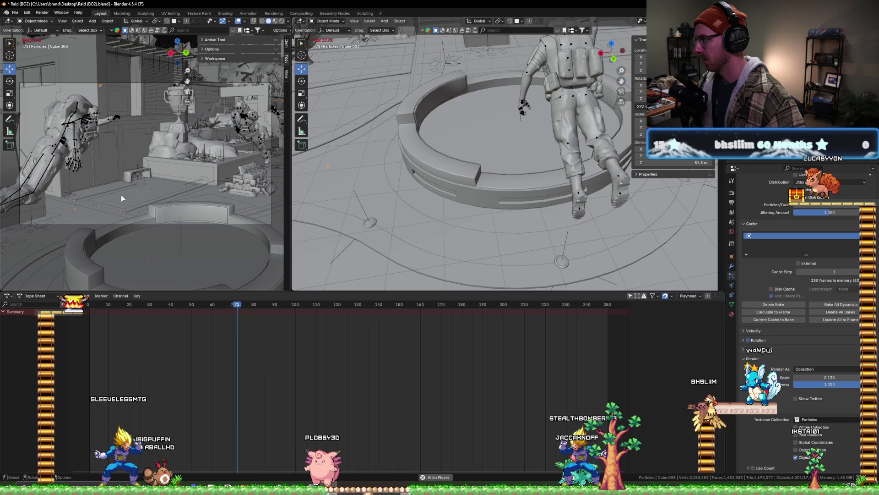
pyautogui.press('space')
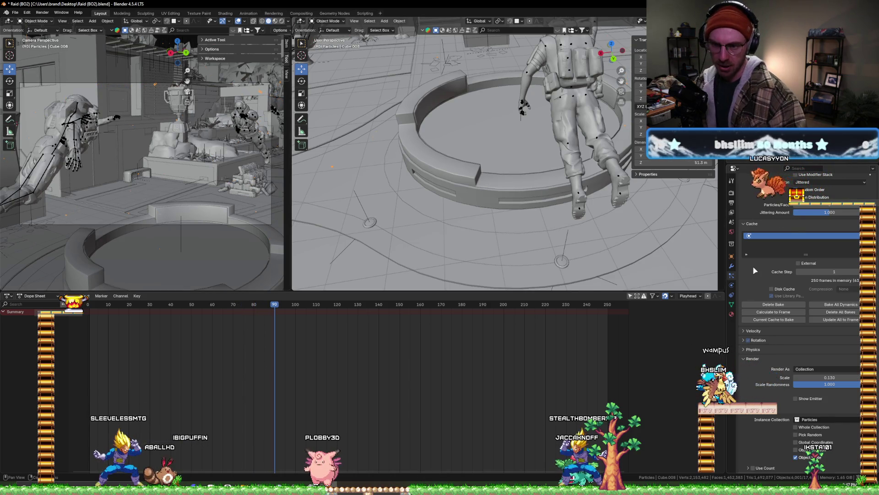
pyautogui.click(768, 252)
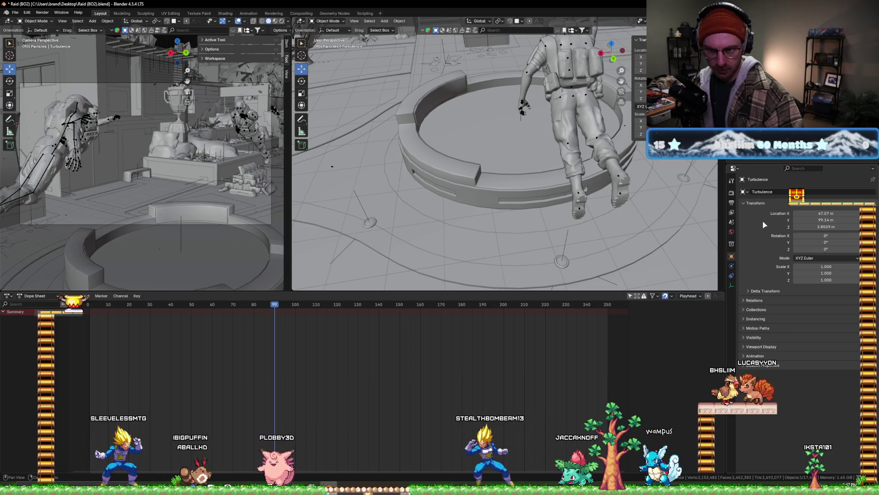
# - Set the Turbulence force field's Strength to 0.5
pyautogui.click(732, 285)
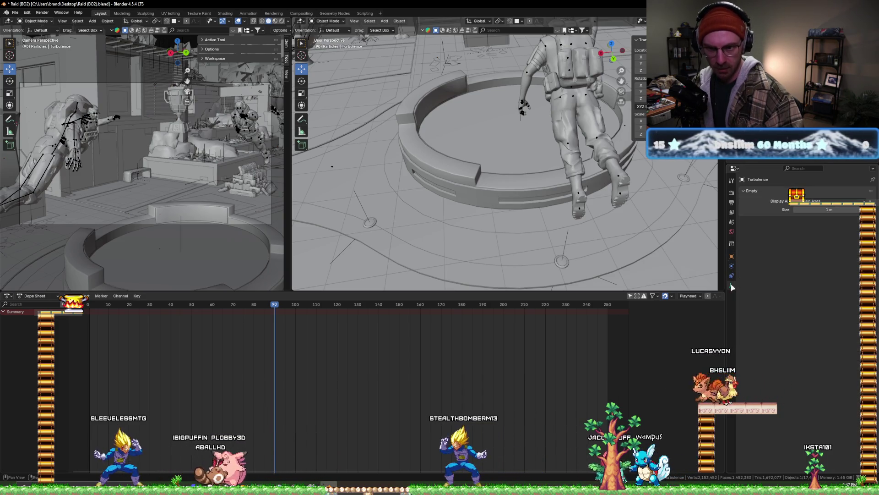
pyautogui.click(731, 265)
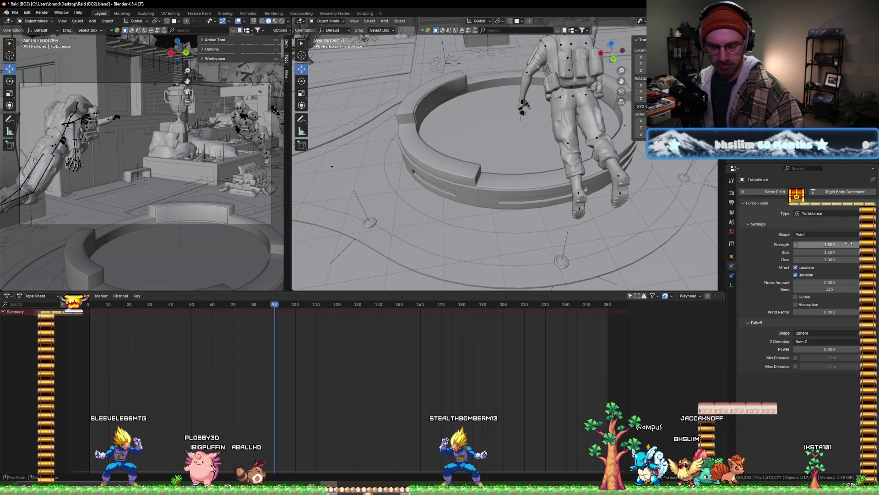
pyautogui.click(849, 244)
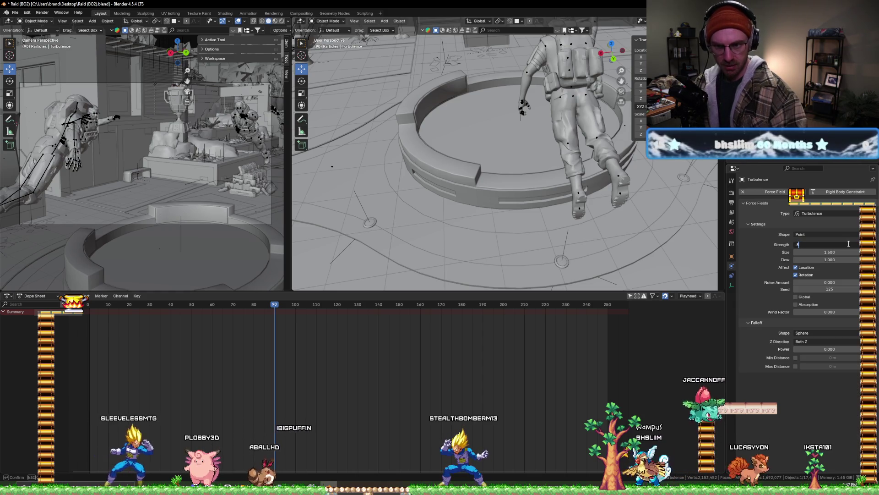
pyautogui.press('Return')
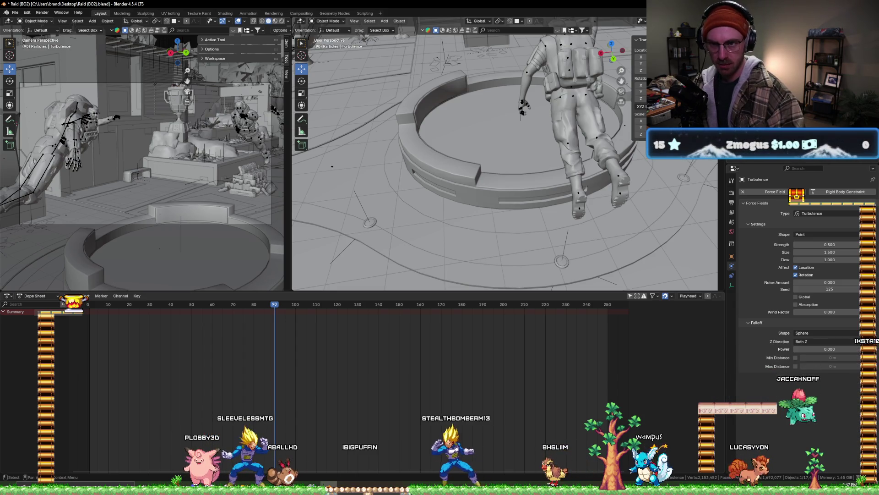
# - Reselect Cube.008 and scroll its particle settings down to the Cache panel
pyautogui.click(757, 160)
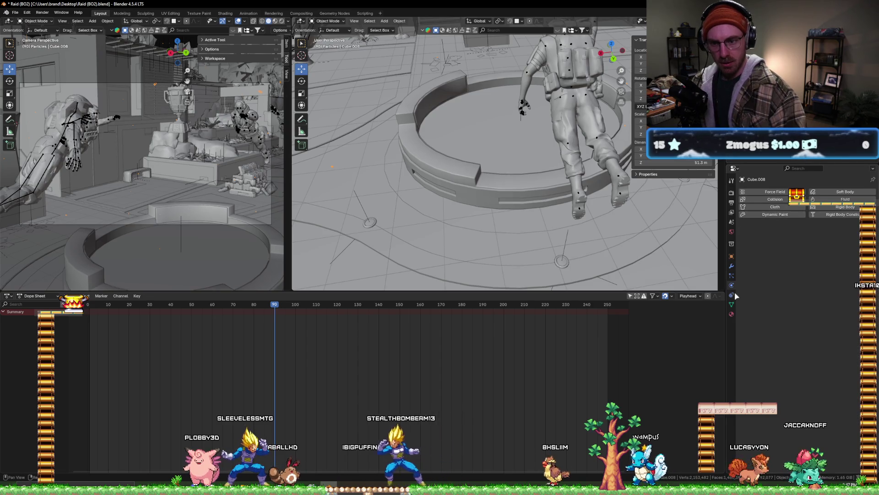
pyautogui.click(731, 276)
pyautogui.scroll(-10, 757, 297)
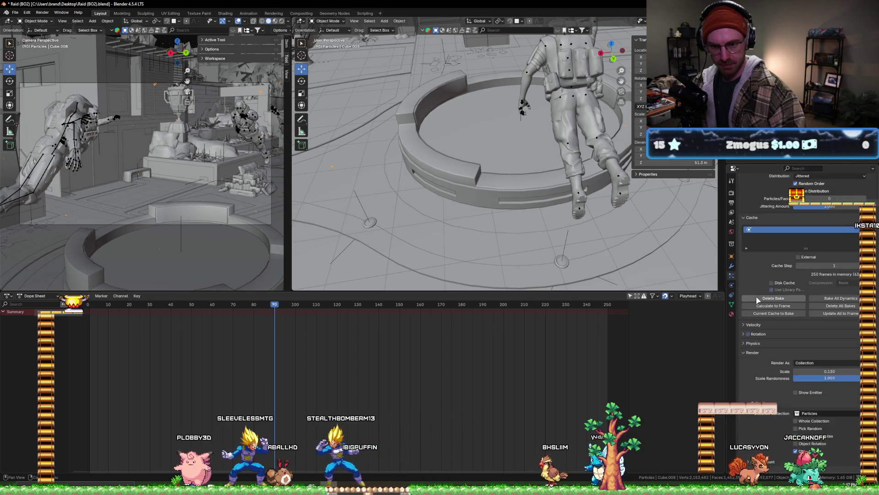
pyautogui.click(744, 275)
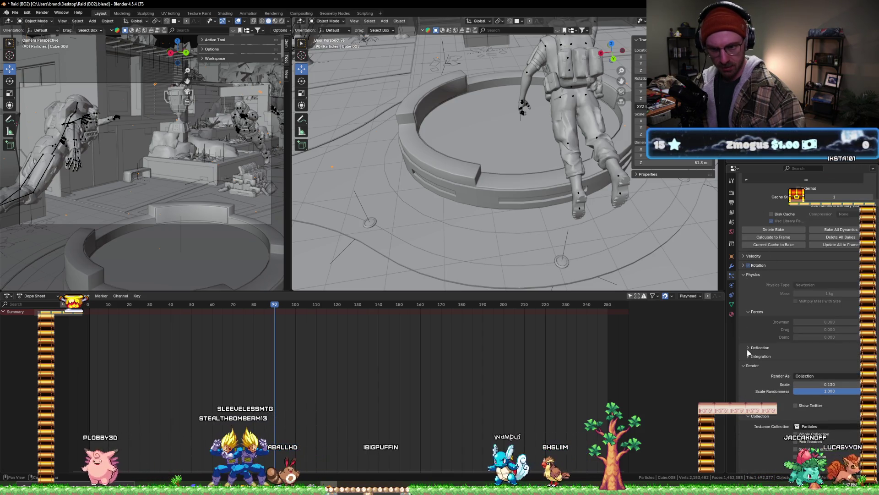
pyautogui.scroll(-3, 751, 348)
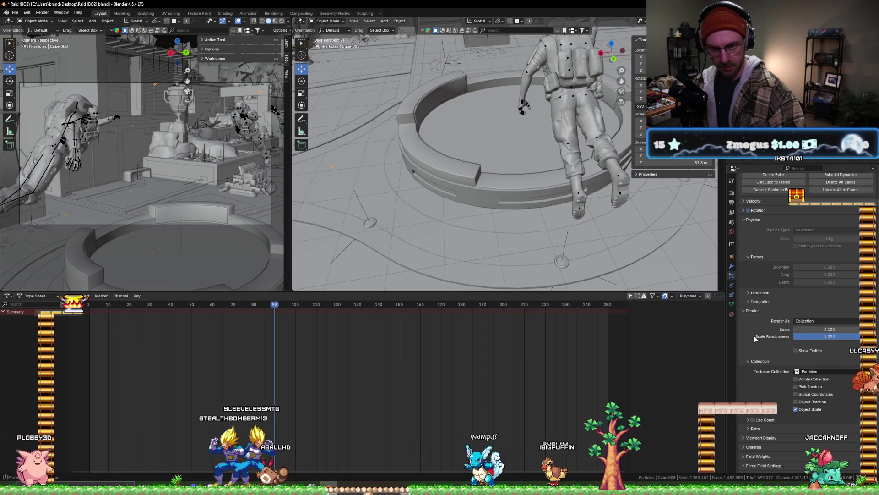
pyautogui.scroll(-2, 755, 338)
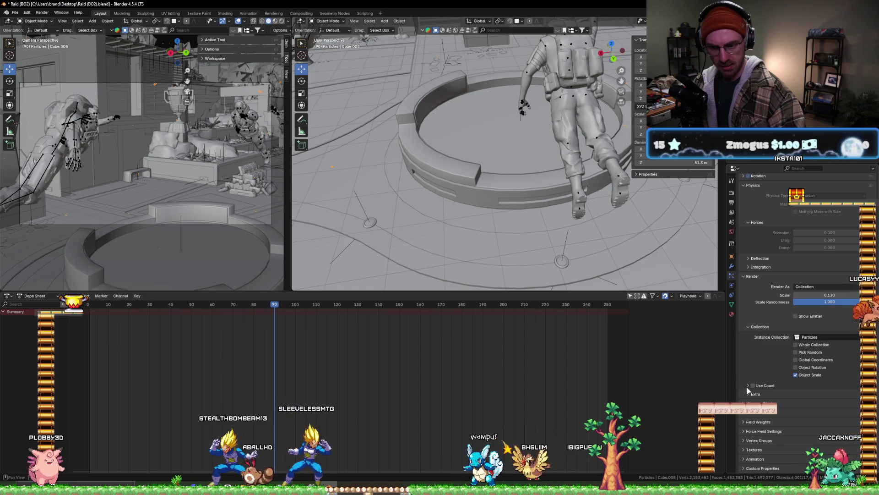
pyautogui.scroll(3, 756, 364)
pyautogui.scroll(5, 755, 364)
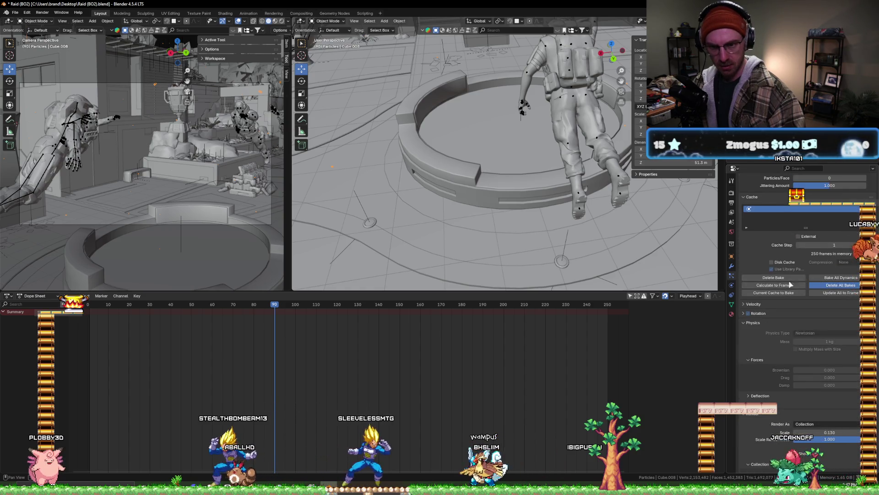
# - Delete the old particle bake, scrub the timeline forward, and show Cube.008's physics settings
pyautogui.click(773, 278)
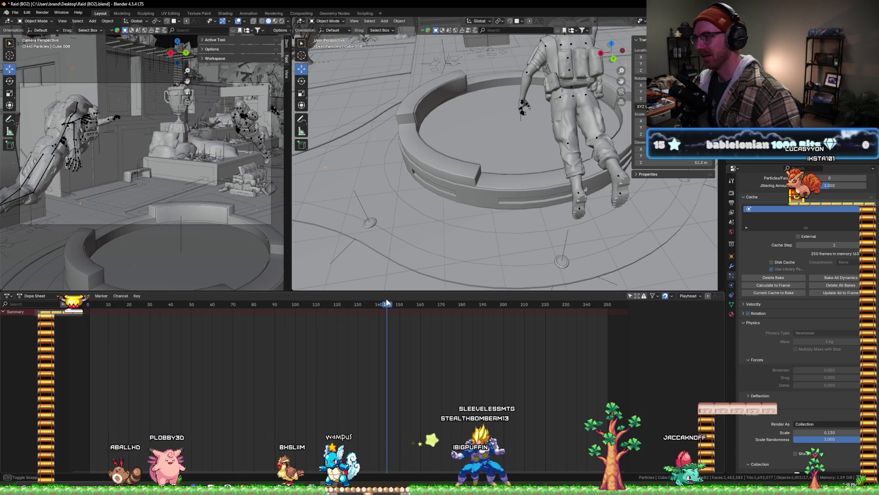
pyautogui.moveTo(386, 303)
pyautogui.mouseDown()
pyautogui.moveTo(459, 292)
pyautogui.moveTo(608, 310)
pyautogui.mouseUp()
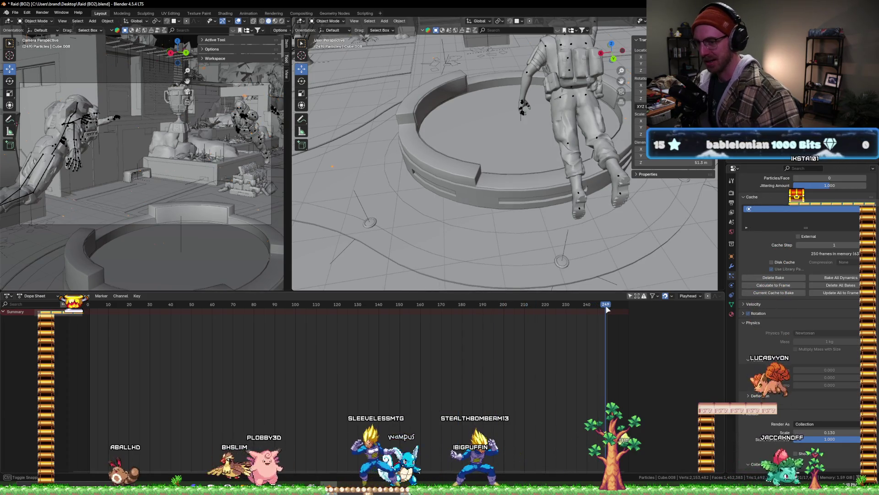
pyautogui.click(731, 286)
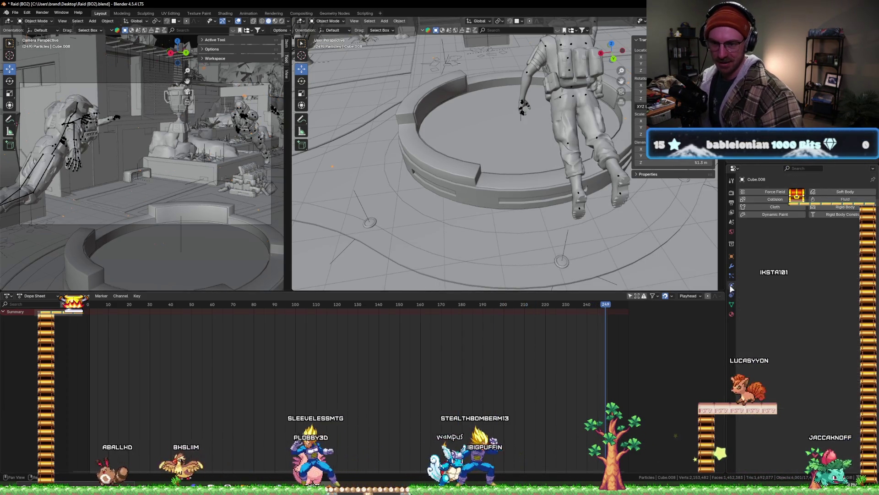
# - Return to particle settings, reset to frame 1, and orbit around the fountain ring to the flying armatures
pyautogui.click(732, 275)
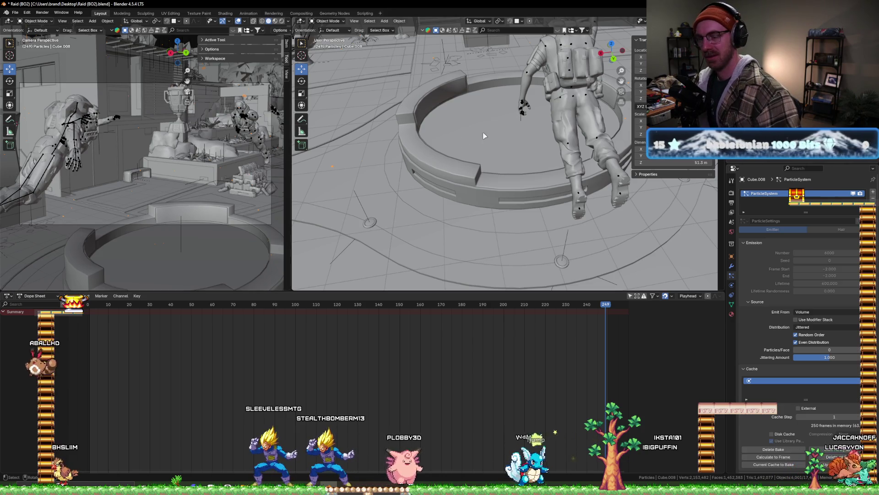
pyautogui.moveTo(484, 136); pyautogui.dragTo(536, 122, button='middle')
pyautogui.scroll(3, 536, 122)
pyautogui.scroll(2, 515, 115)
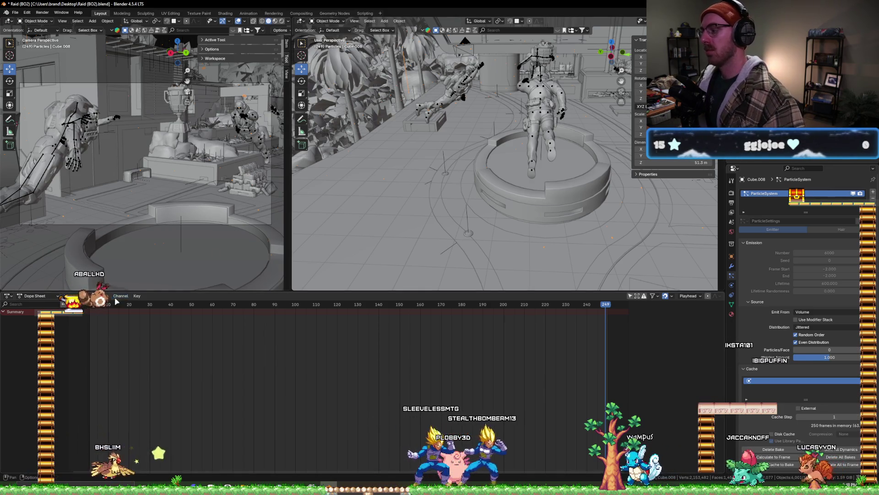
pyautogui.click(90, 305)
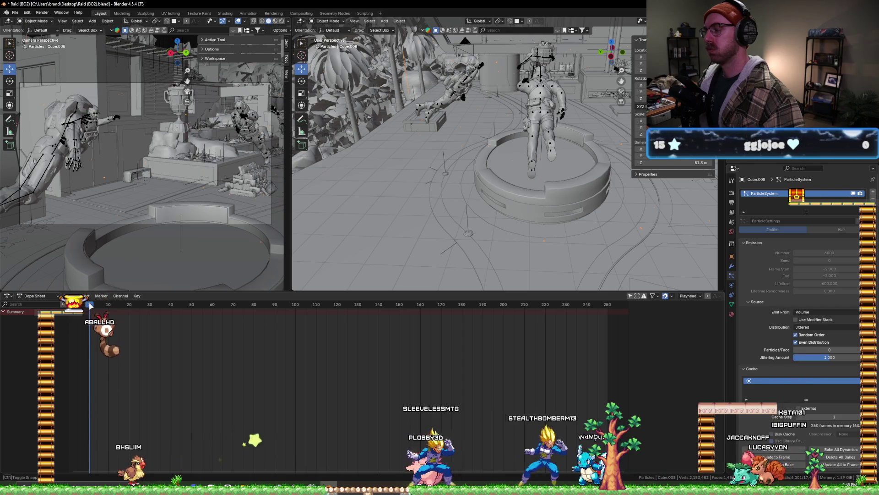
pyautogui.moveTo(356, 139)
pyautogui.mouseDown(button='middle')
pyautogui.moveTo(517, 106)
pyautogui.moveTo(471, 119)
pyautogui.mouseUp(button='middle')
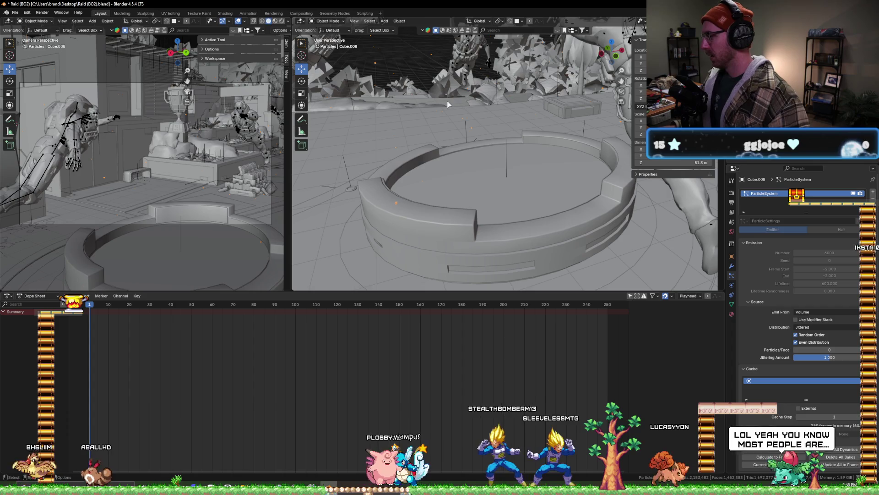
pyautogui.moveTo(441, 125)
pyautogui.mouseDown(button='middle')
pyautogui.moveTo(463, 137)
pyautogui.moveTo(596, 81)
pyautogui.mouseUp(button='middle')
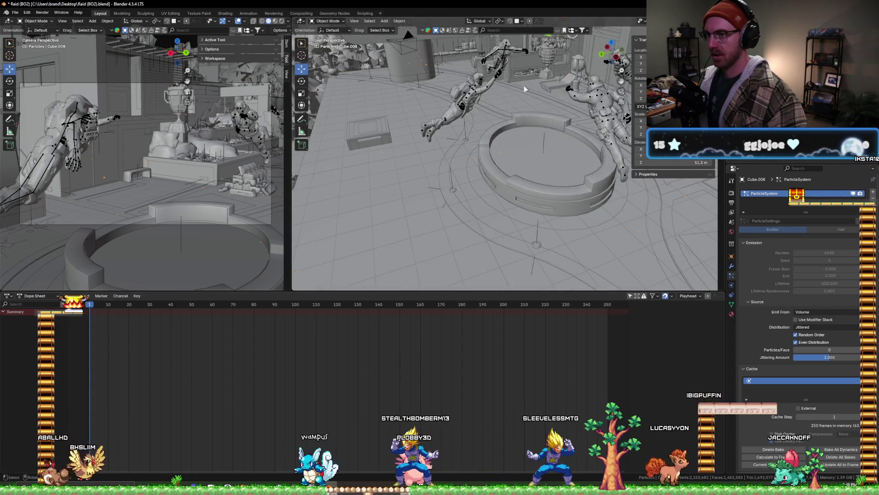
# - Select Armature.001 and move the playhead to frame 250
pyautogui.click(596, 82)
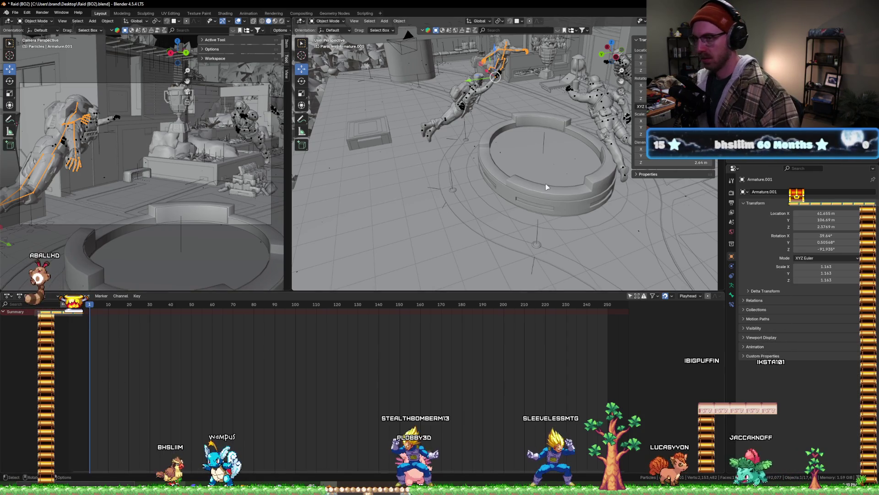
pyautogui.moveTo(595, 46); pyautogui.dragTo(519, 108, button='middle')
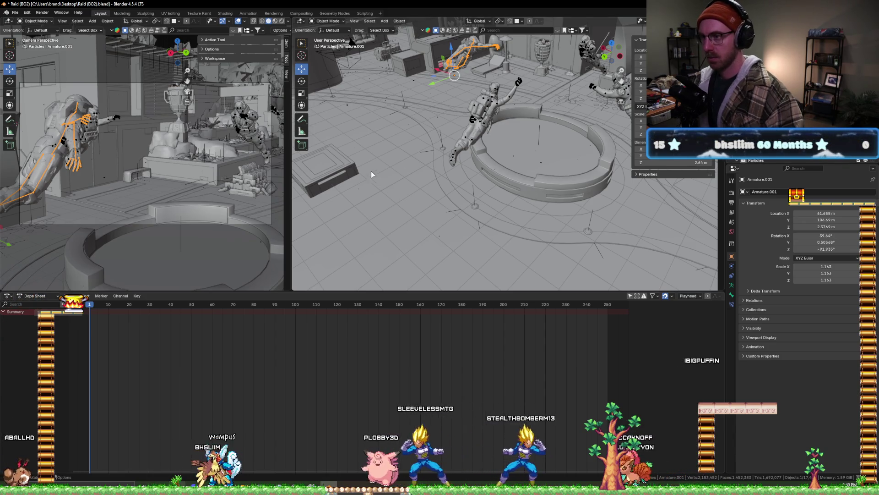
pyautogui.moveTo(371, 171); pyautogui.dragTo(460, 152, button='middle')
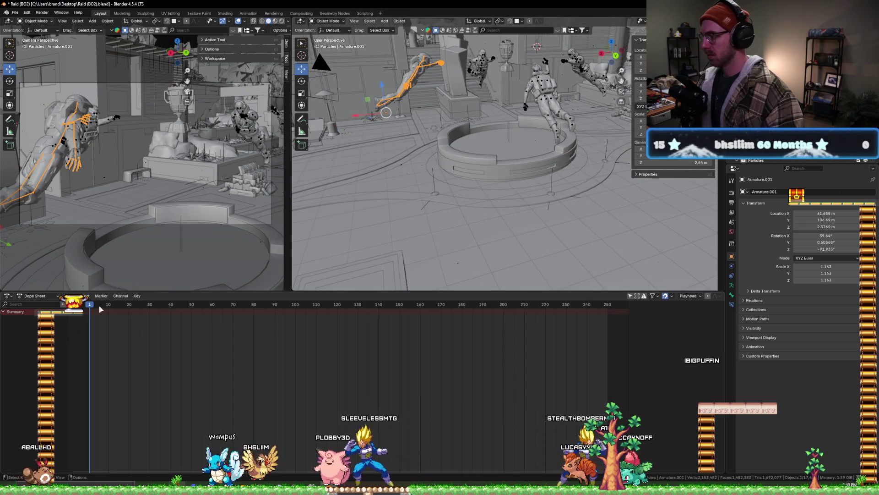
pyautogui.moveTo(464, 306); pyautogui.dragTo(486, 307)
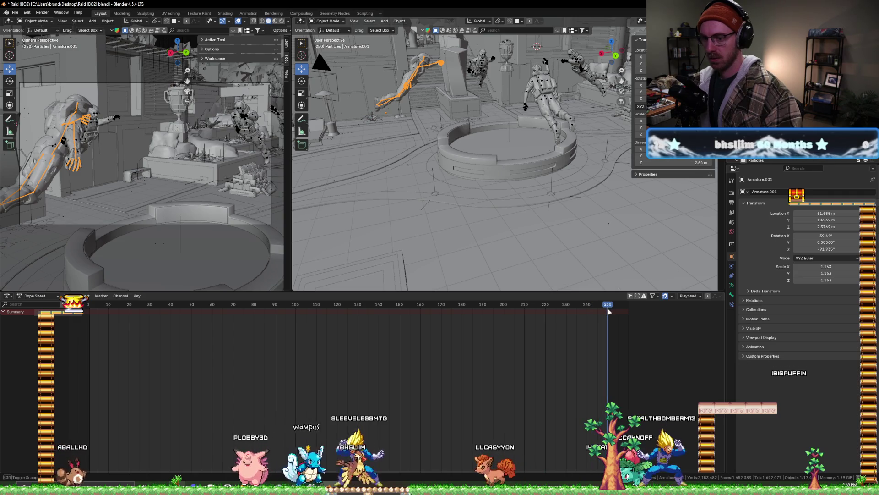
# - Move Armature.001 along X to Location X 59.911 m and keyframe its location
pyautogui.press('g')
pyautogui.press('x')
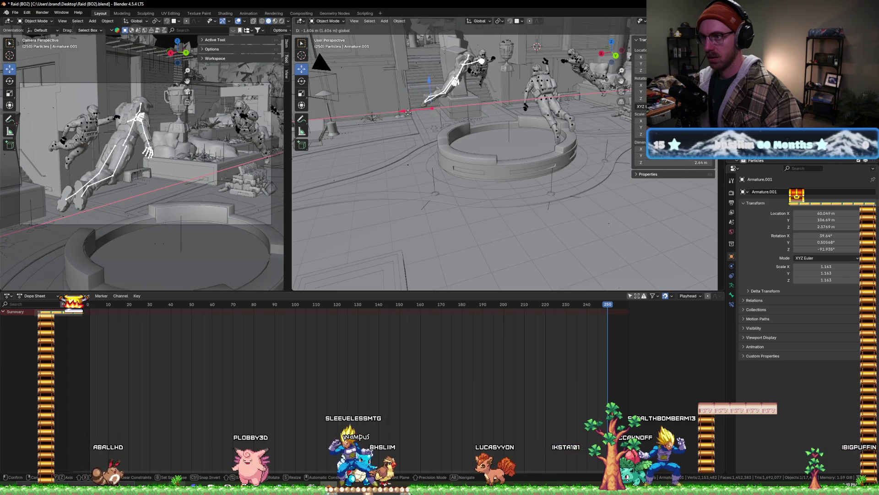
pyautogui.click(390, 112)
pyautogui.moveTo(390, 113)
pyautogui.mouseDown(button='middle')
pyautogui.moveTo(506, 84)
pyautogui.moveTo(499, 87)
pyautogui.mouseUp(button='middle')
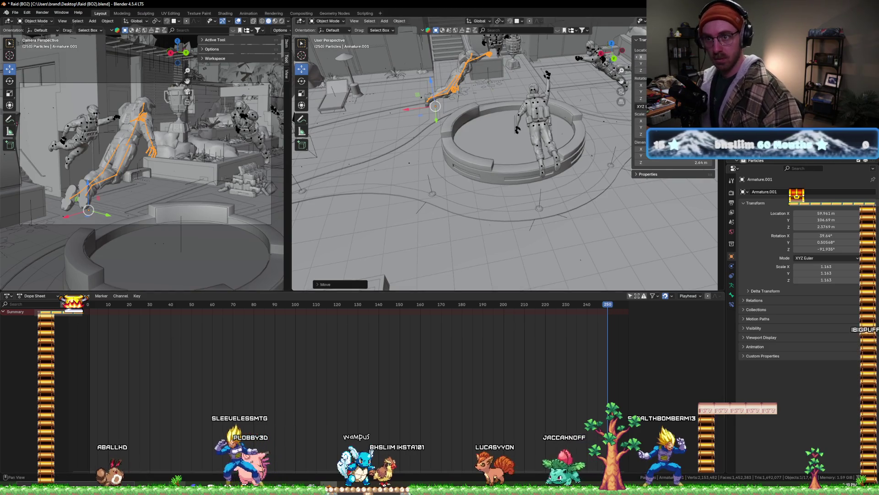
pyautogui.press('i')
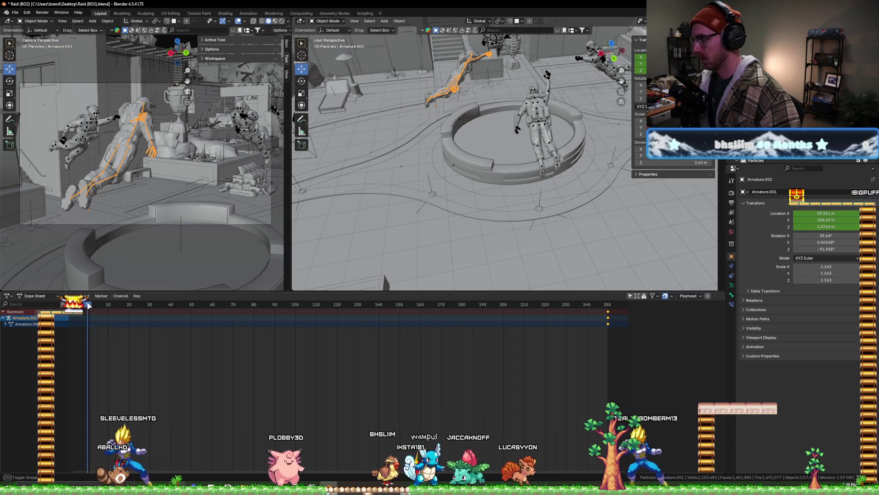
# - At frame 1, move the armature along X to 61.978 m
pyautogui.moveTo(90, 306); pyautogui.dragTo(90, 305)
pyautogui.moveTo(414, 113); pyautogui.dragTo(360, 112)
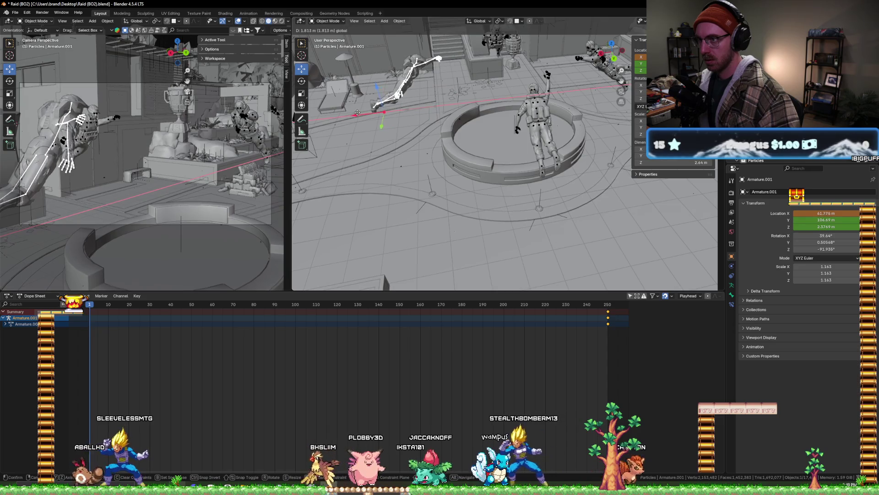
pyautogui.moveTo(361, 112)
pyautogui.mouseDown()
pyautogui.moveTo(362, 94)
pyautogui.moveTo(372, 95)
pyautogui.mouseUp()
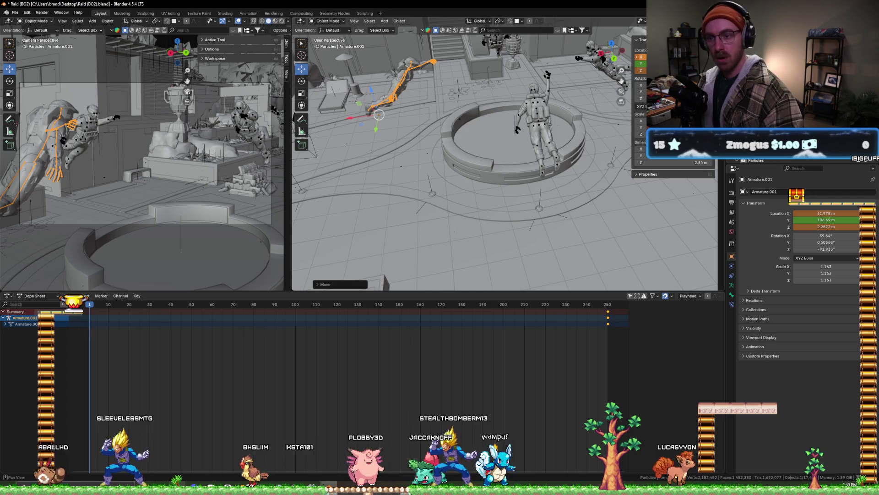
# - Scrub the timeline to preview the flight, then return to frame 1 and select the body mesh
pyautogui.moveTo(441, 172)
pyautogui.mouseDown(button='middle')
pyautogui.moveTo(471, 160)
pyautogui.moveTo(430, 156)
pyautogui.moveTo(458, 156)
pyautogui.mouseUp(button='middle')
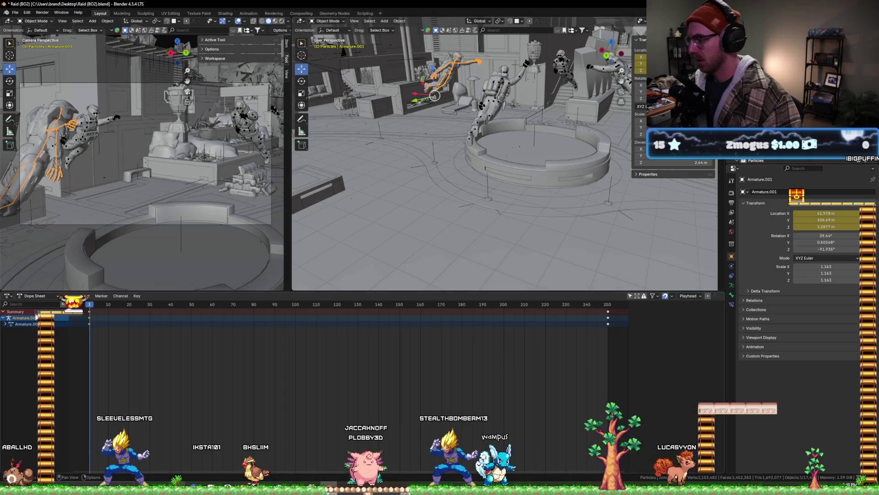
pyautogui.moveTo(100, 309)
pyautogui.mouseDown()
pyautogui.moveTo(443, 294)
pyautogui.moveTo(611, 299)
pyautogui.mouseUp()
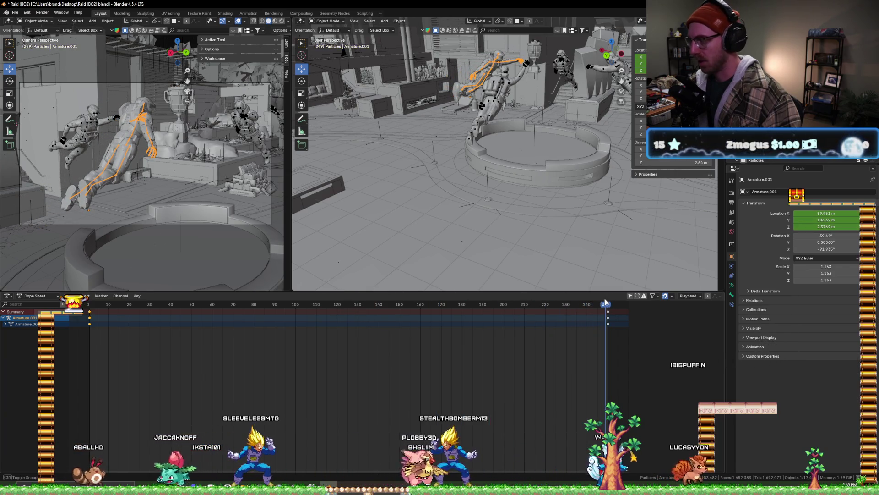
pyautogui.moveTo(457, 78); pyautogui.dragTo(445, 70, button='middle')
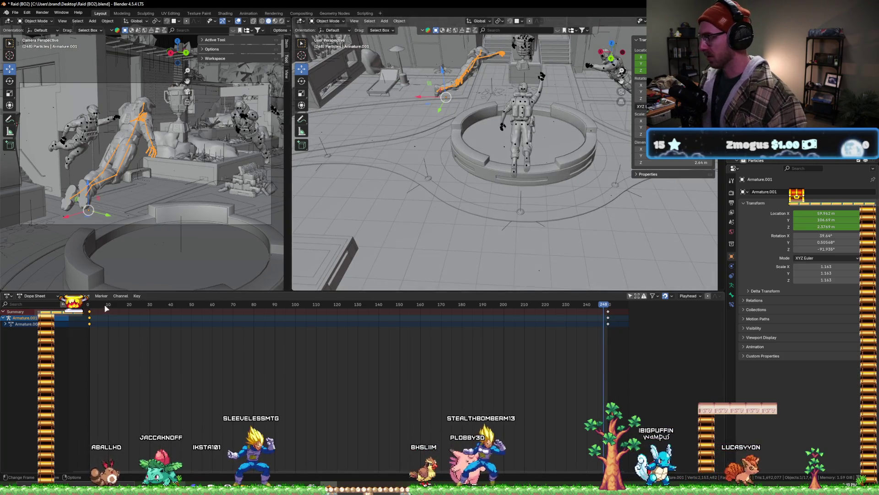
pyautogui.hotkey('shift', 'Left')
pyautogui.moveTo(403, 87)
pyautogui.mouseDown(button='middle')
pyautogui.moveTo(418, 77)
pyautogui.moveTo(293, 59)
pyautogui.mouseUp(button='middle')
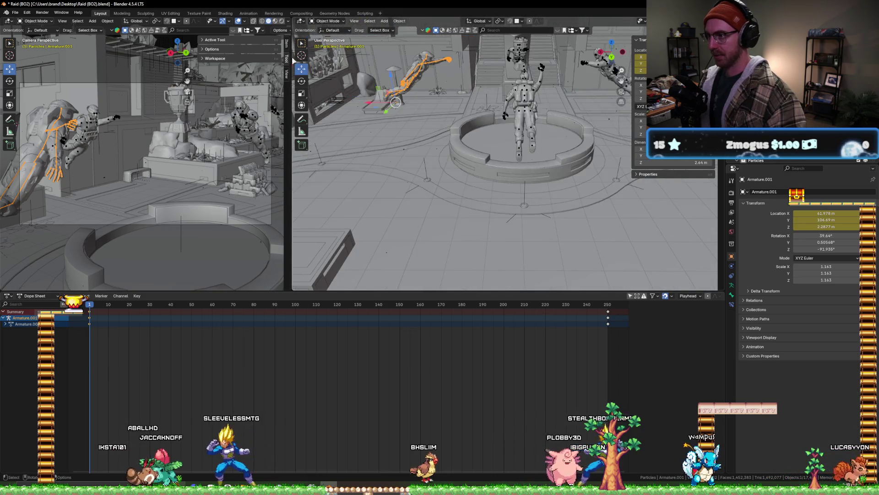
pyautogui.click(391, 85)
pyautogui.scroll(2, 391, 85)
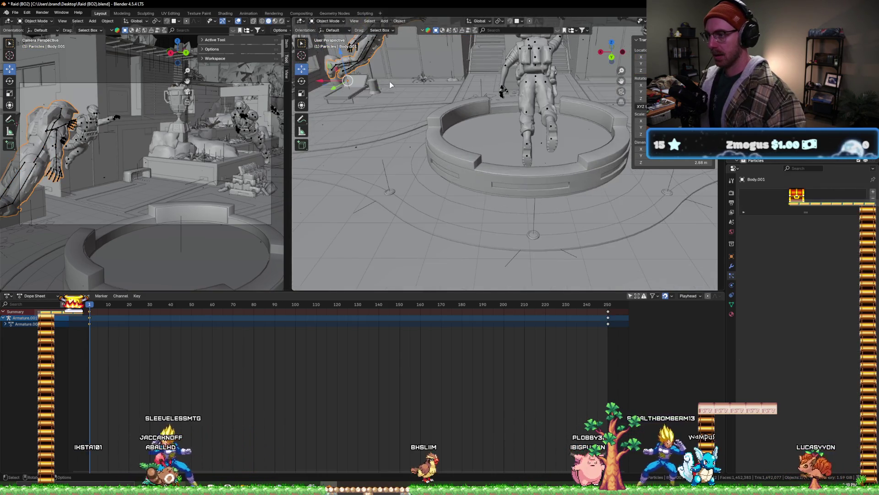
# - Frame and zoom in on the character's body, select Armature.001 and switch it to Pose Mode
pyautogui.press('KP_Decimal')
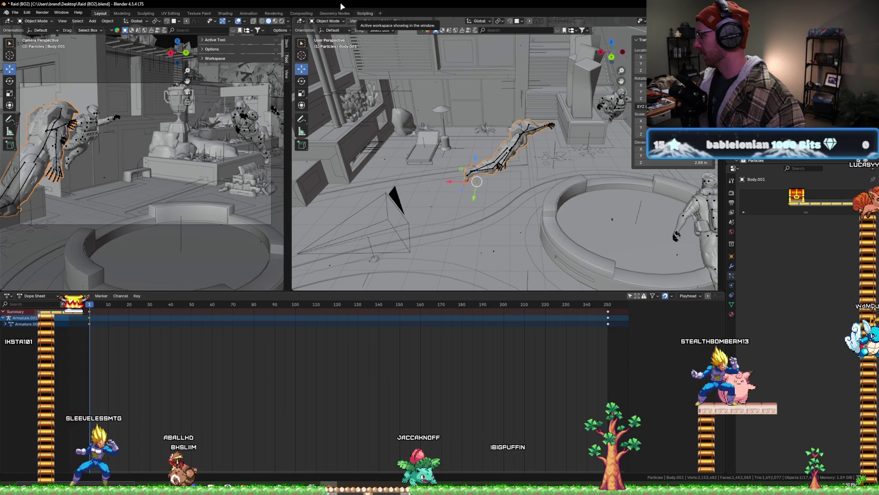
pyautogui.scroll(8, 482, 146)
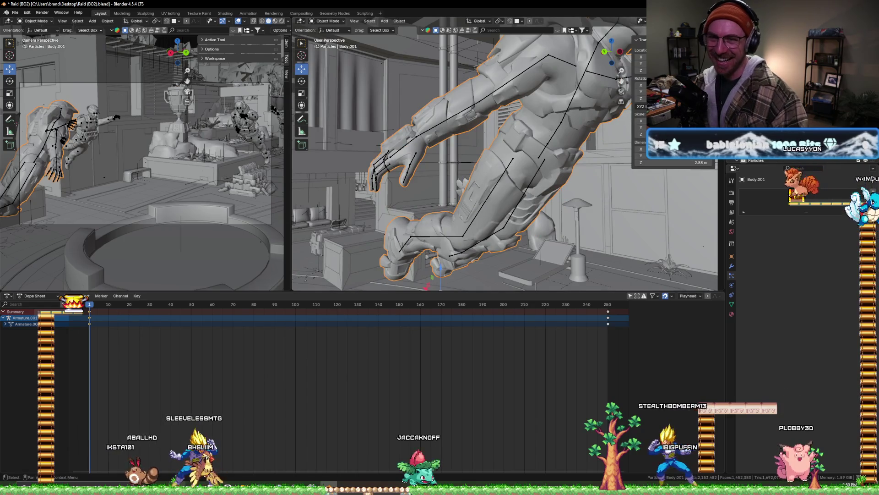
pyautogui.click(337, 21)
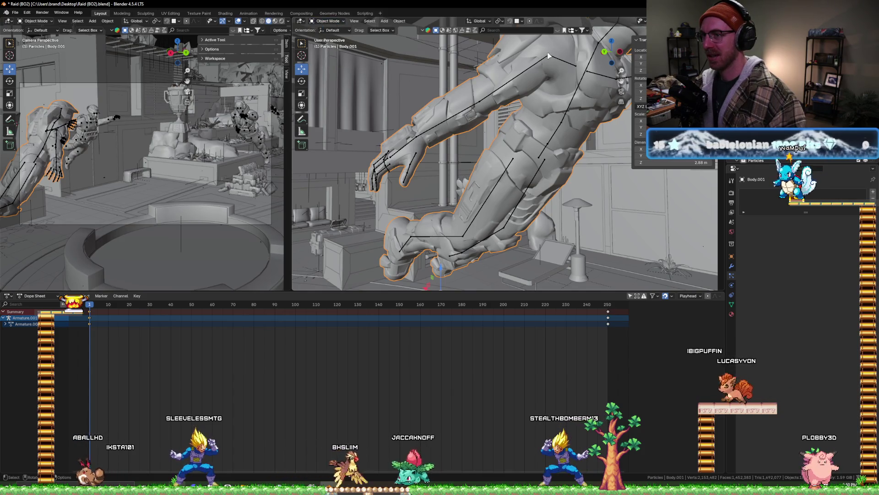
pyautogui.click(516, 115)
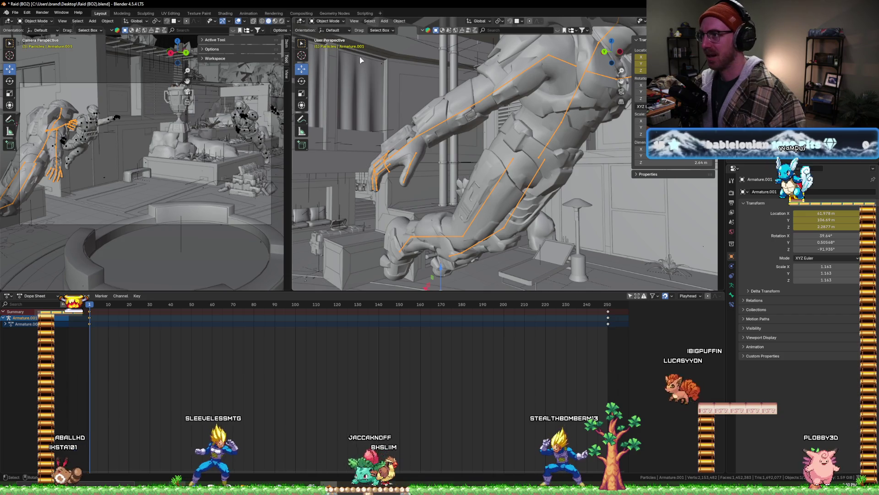
pyautogui.hotkey('ctrl', 'Tab')
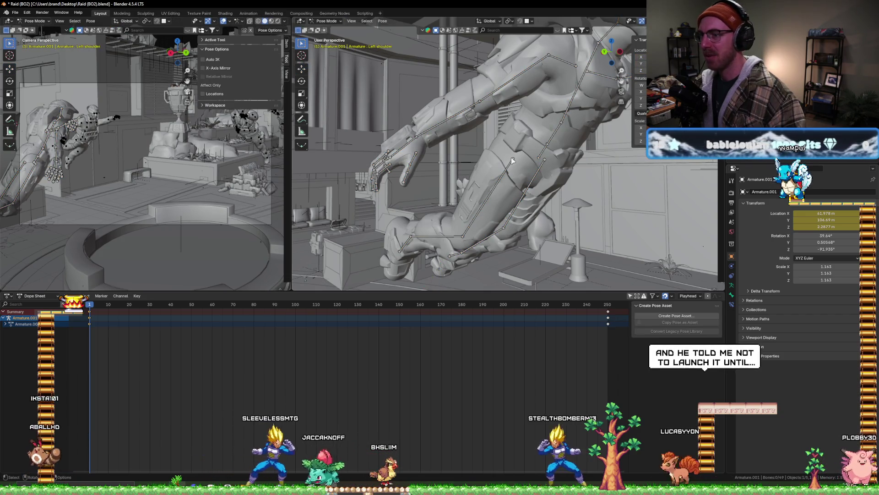
# - Rotate the right leg bone about -16° around Y at frame 250, then scrub back to early frames
pyautogui.click(512, 159)
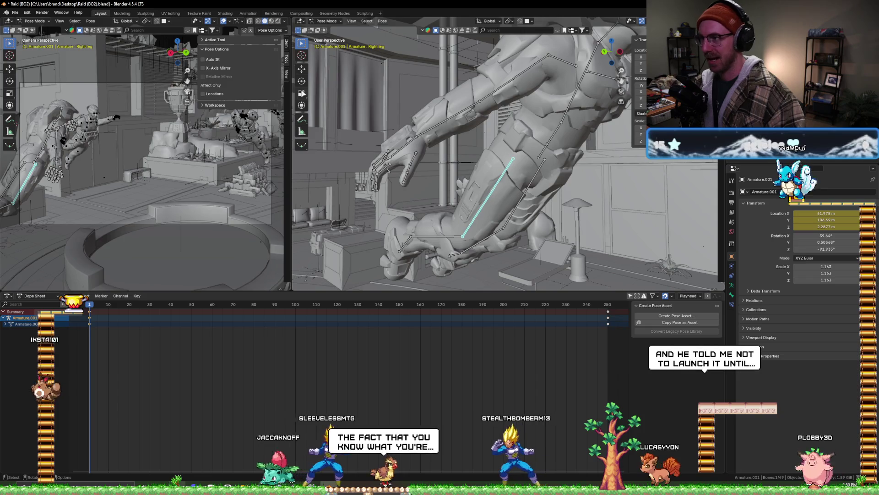
pyautogui.hotkey('shift', 'space')
pyautogui.press('r')
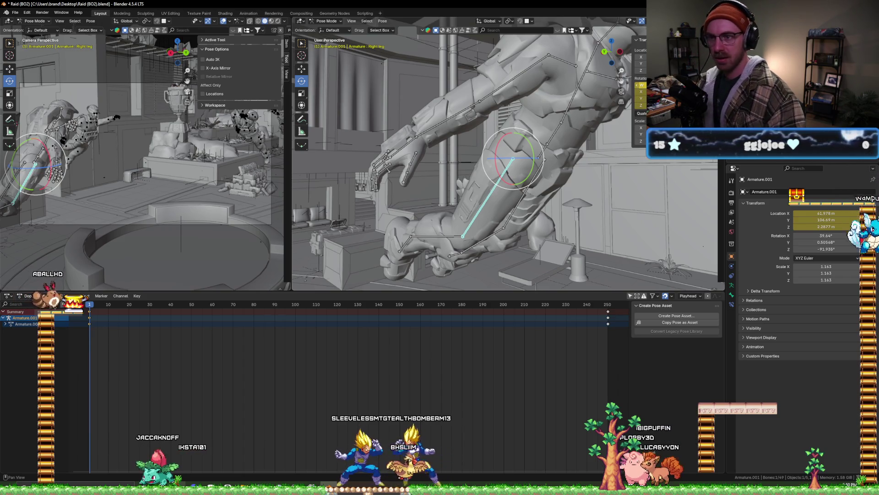
pyautogui.moveTo(583, 304); pyautogui.dragTo(593, 306)
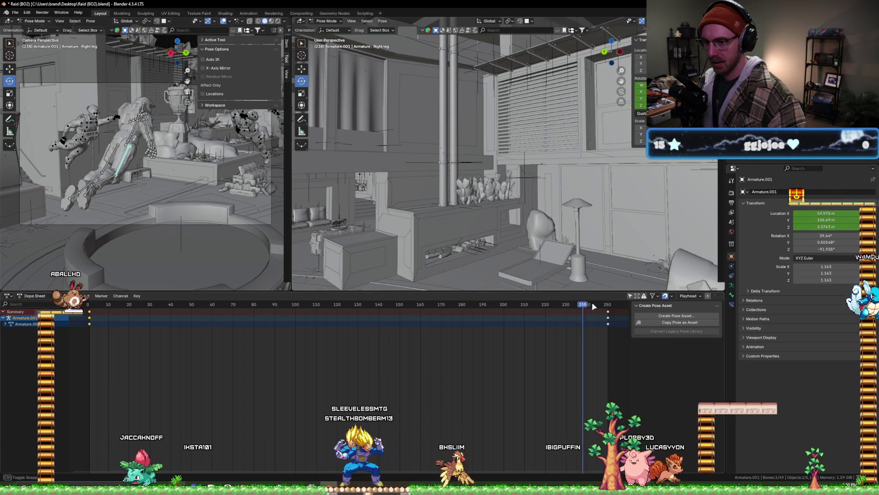
pyautogui.moveTo(614, 248); pyautogui.dragTo(634, 160, button='middle')
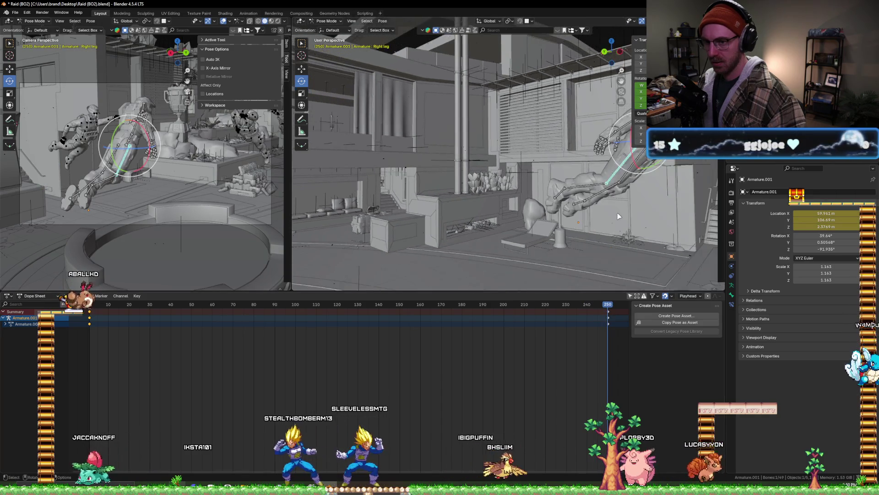
pyautogui.moveTo(634, 161); pyautogui.dragTo(629, 162)
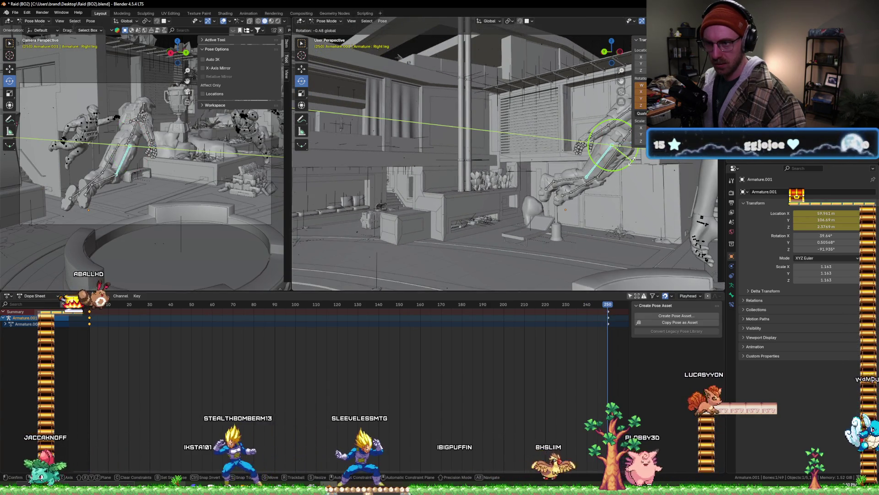
pyautogui.moveTo(628, 161); pyautogui.dragTo(623, 163)
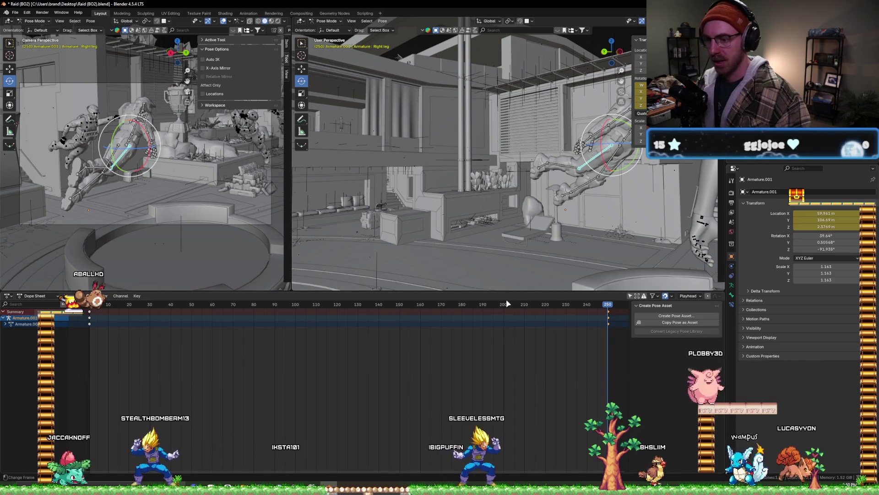
pyautogui.moveTo(135, 306); pyautogui.dragTo(97, 309)
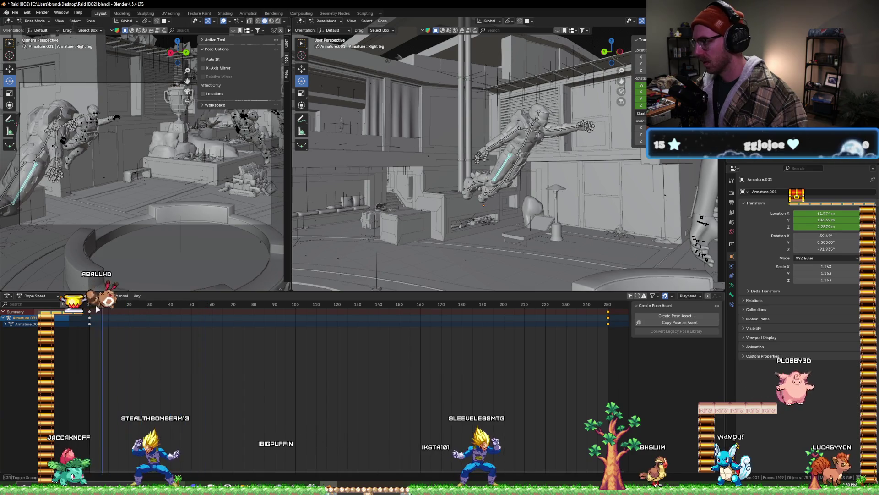